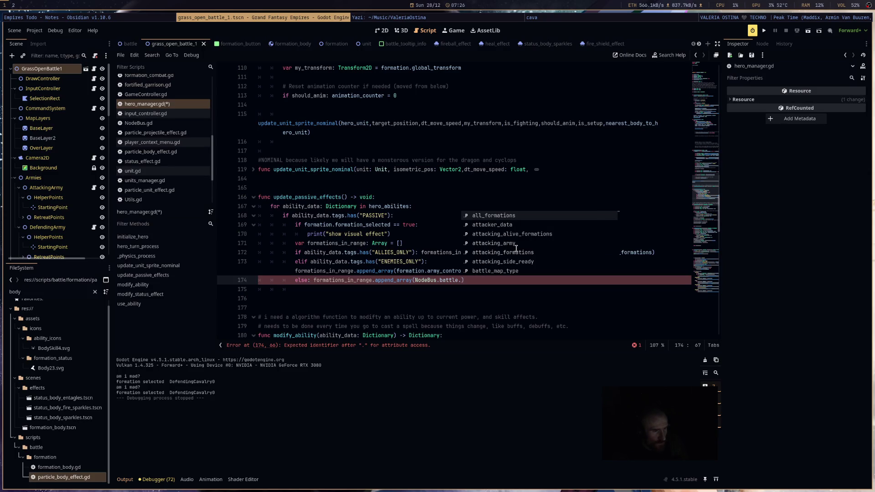
Step: Complete the else branch as NodeBus.battle.all_formations using autocomplete
{"action": "key", "text": "Down"}
{"action": "key", "text": "Down"}
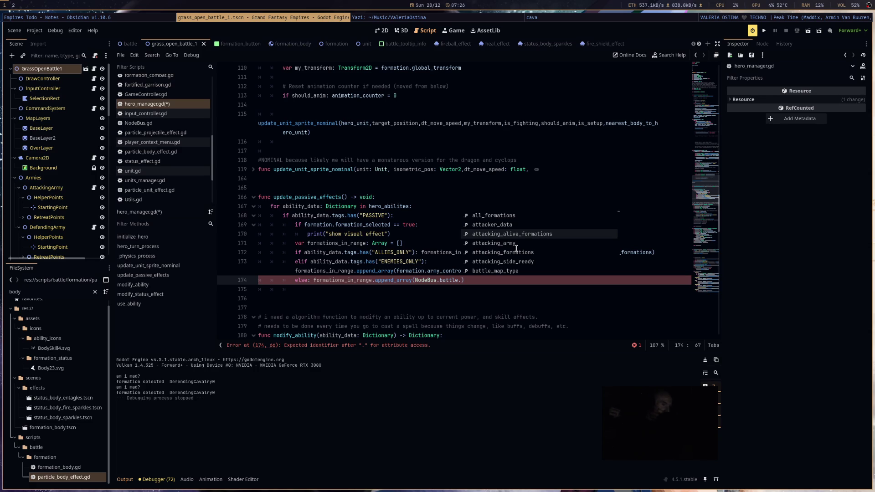
{"action": "key", "text": "Up"}
{"action": "key", "text": "Up"}
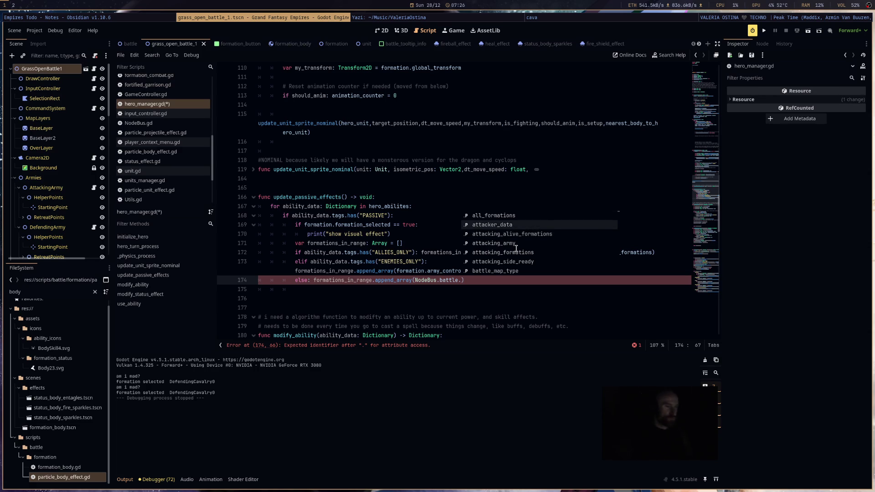
{"action": "key", "text": "Return"}
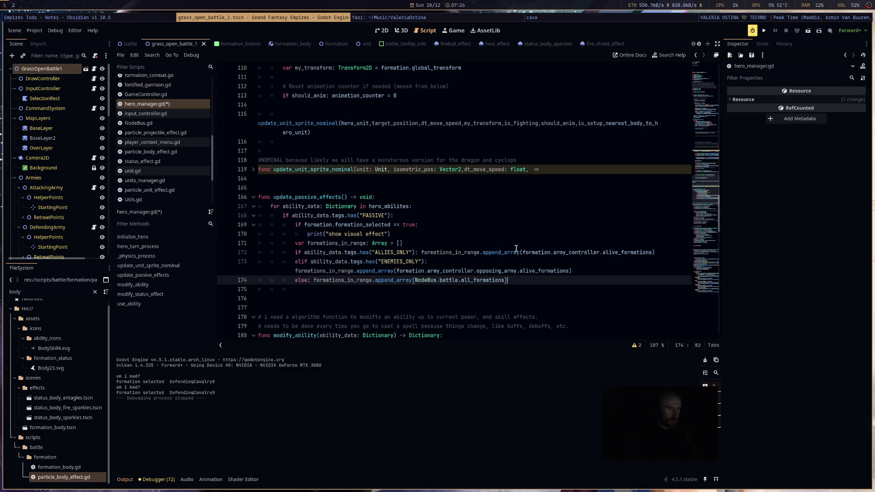
Step: Add the loop 'for _formation: Formation in formations_in_range:' with an indented body line
{"action": "key", "text": "Return"}
{"action": "type", "text": "for "}
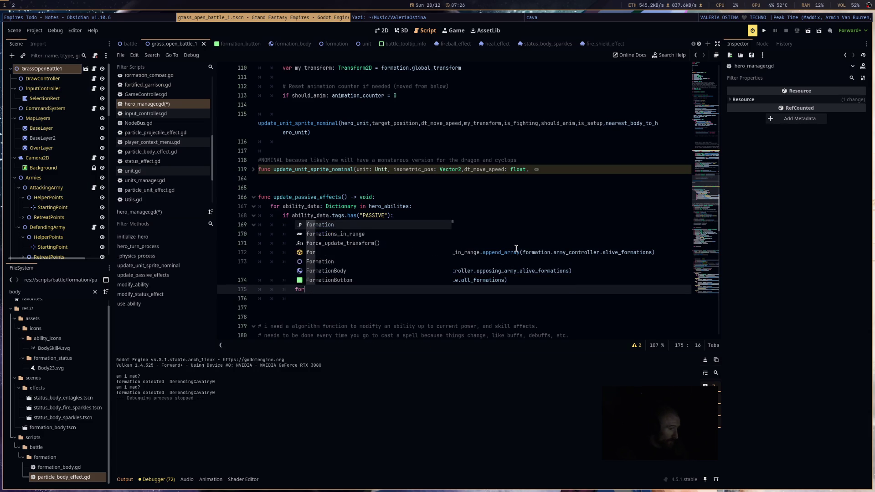
{"action": "type", "text": "formation"}
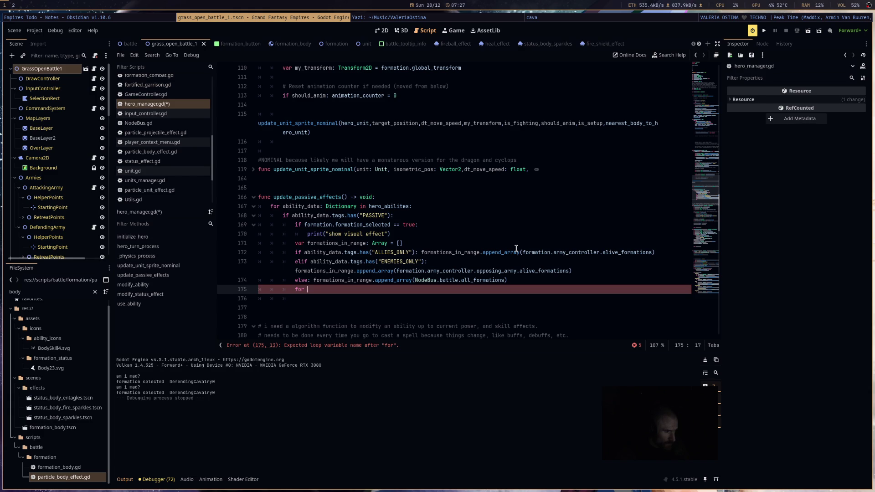
{"action": "type", "text": "rmation"}
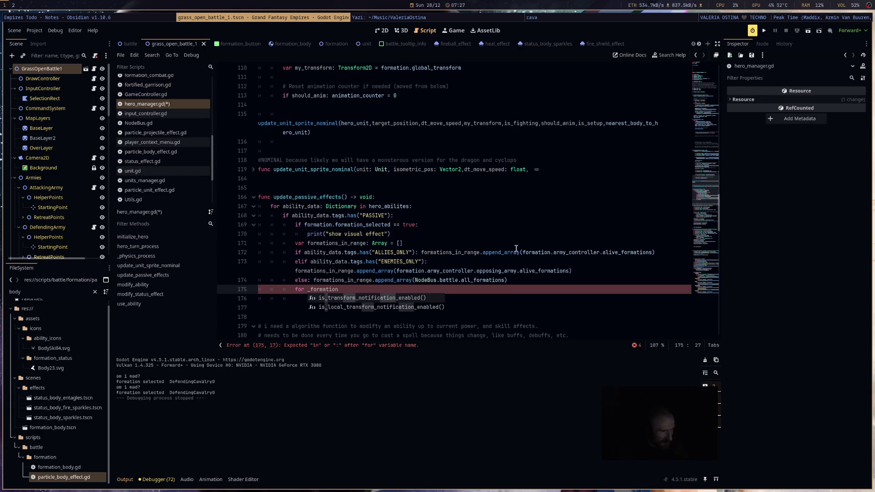
{"action": "type", "text": ": Formation in "}
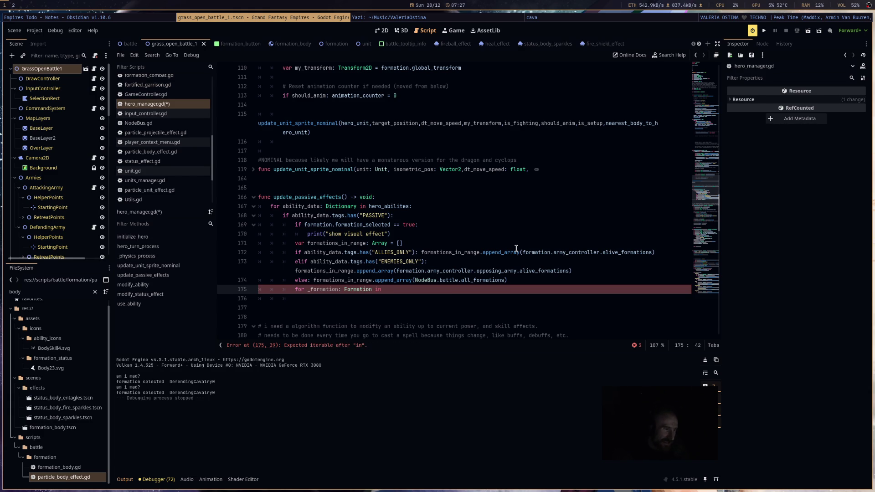
{"action": "type", "text": "for"}
{"action": "key", "text": "Return"}
{"action": "type", "text": ":"}
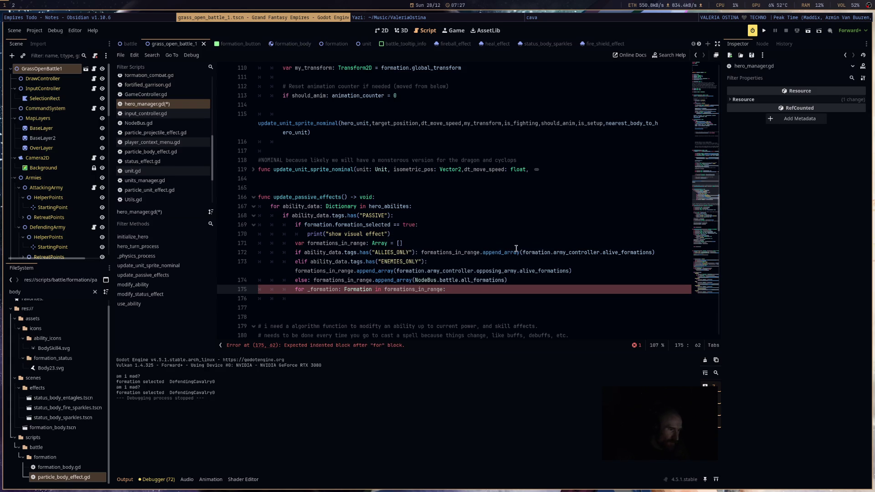
{"action": "key", "text": "Return"}
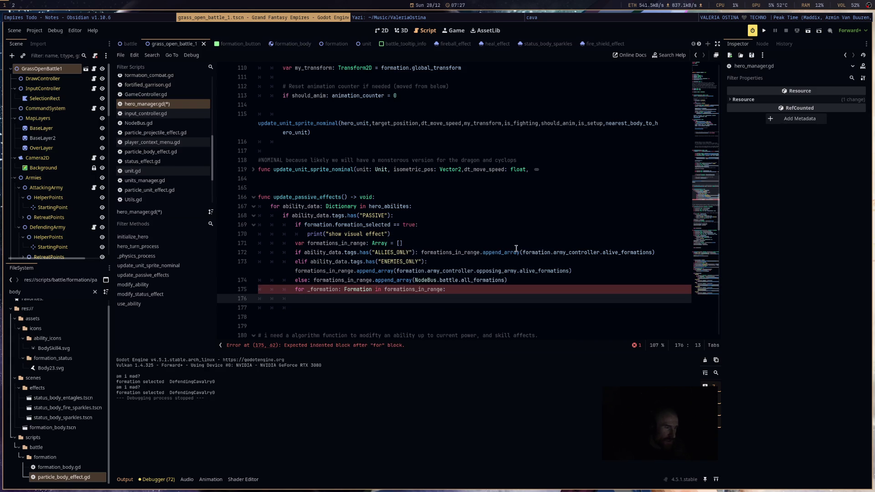
{"action": "key", "text": "ctrl+z"}
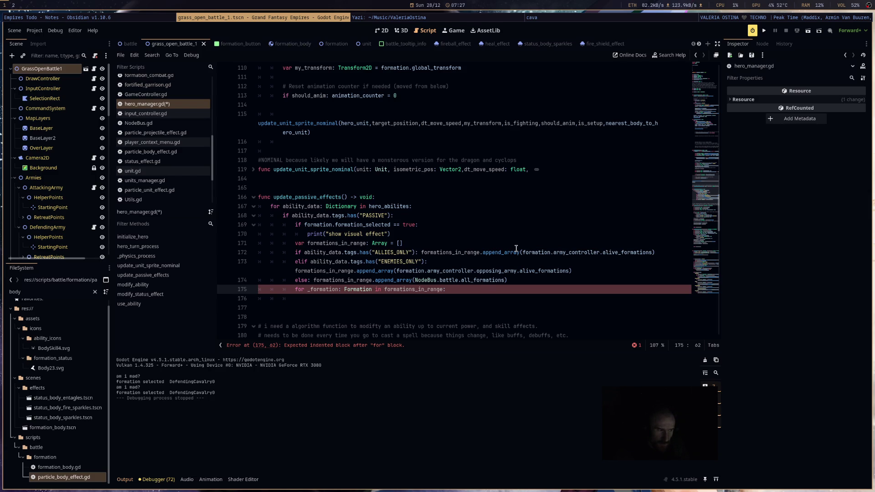
{"action": "key", "text": "Return"}
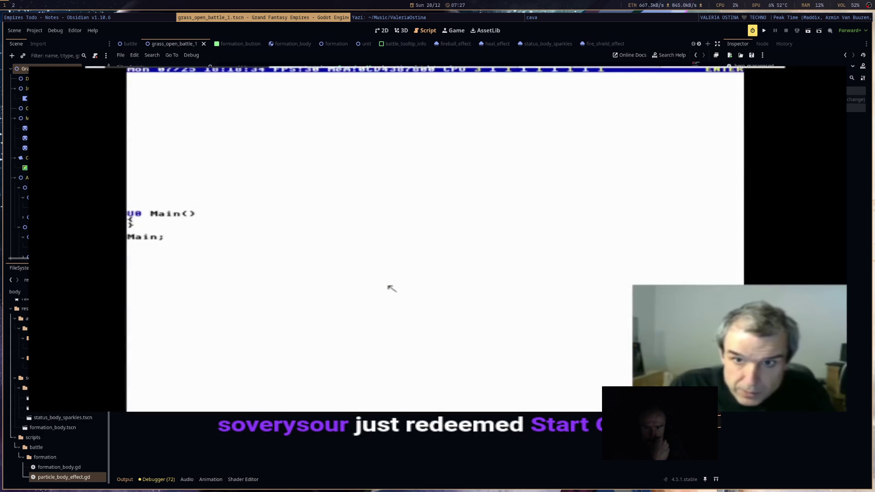
Step: Bring the DJ video forward, scroll its volume down to 32%, and quit mpv
{"action": "key", "text": "super+Right"}
{"action": "key", "text": "super+Right"}
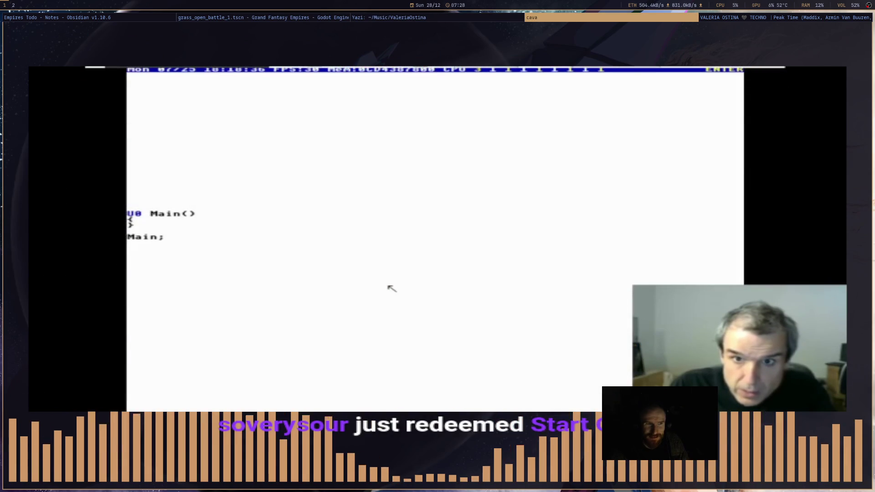
{"action": "key", "text": "super+Right"}
{"action": "key", "text": "super+shift+space"}
{"action": "key", "text": "super+shift+space"}
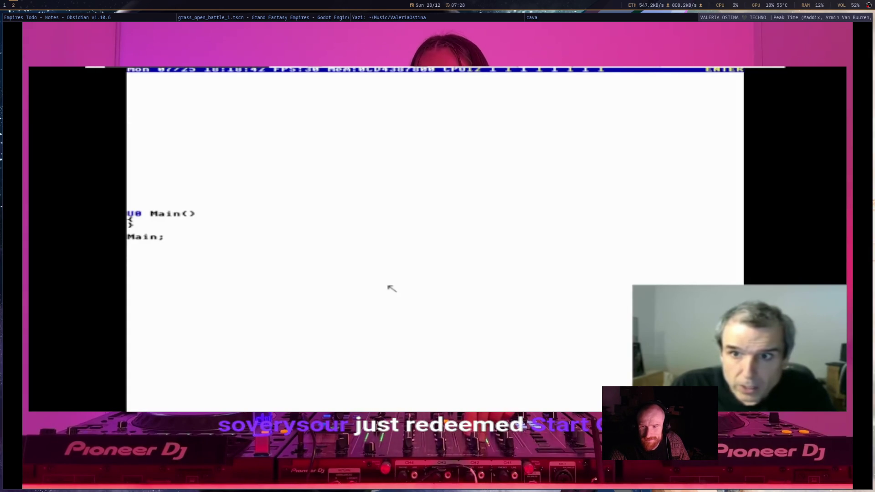
{"action": "key", "text": "super+Left"}
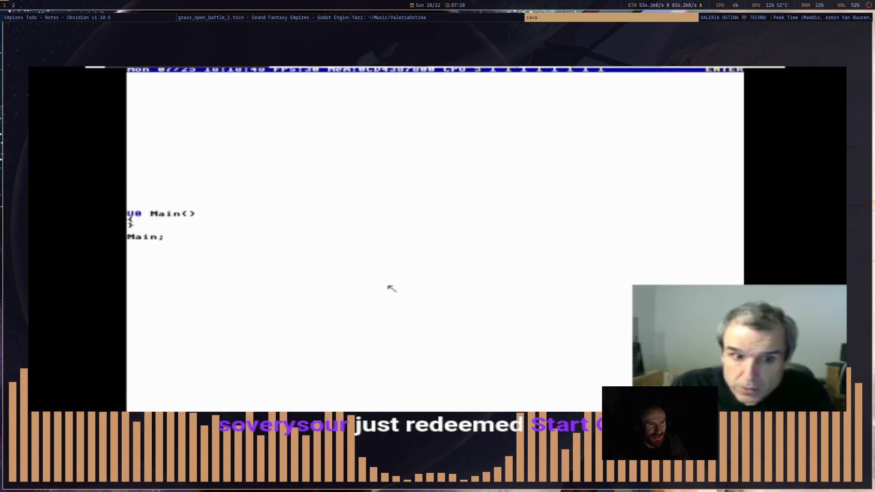
{"action": "key", "text": "super+Right"}
{"action": "scroll", "coordinate": [392, 289], "scroll_direction": "down", "scroll_amount": 20}
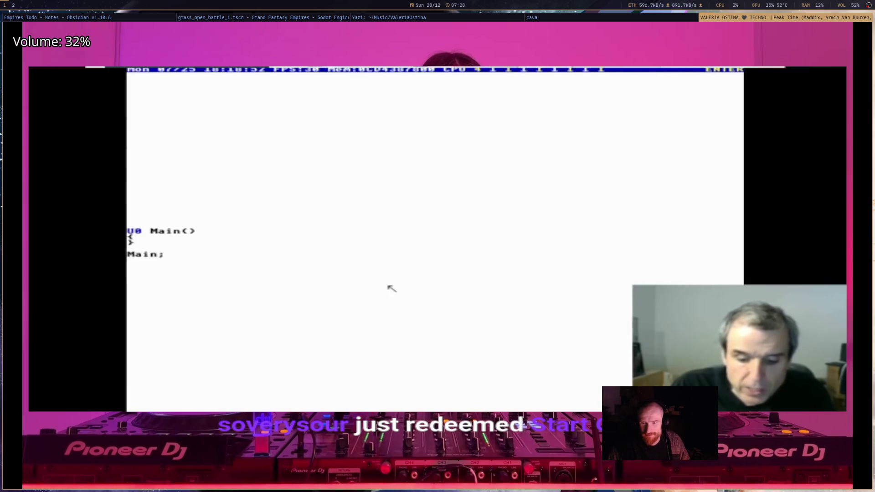
{"action": "key", "text": "super+Left"}
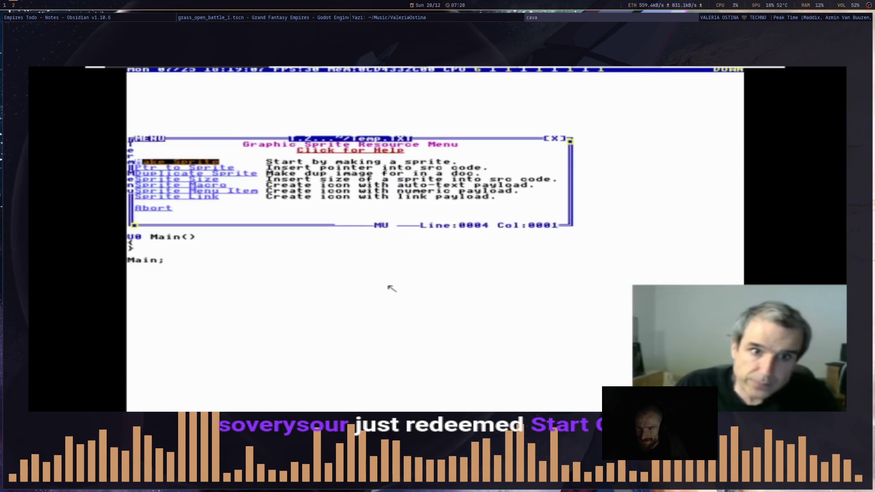
{"action": "key", "text": "q"}
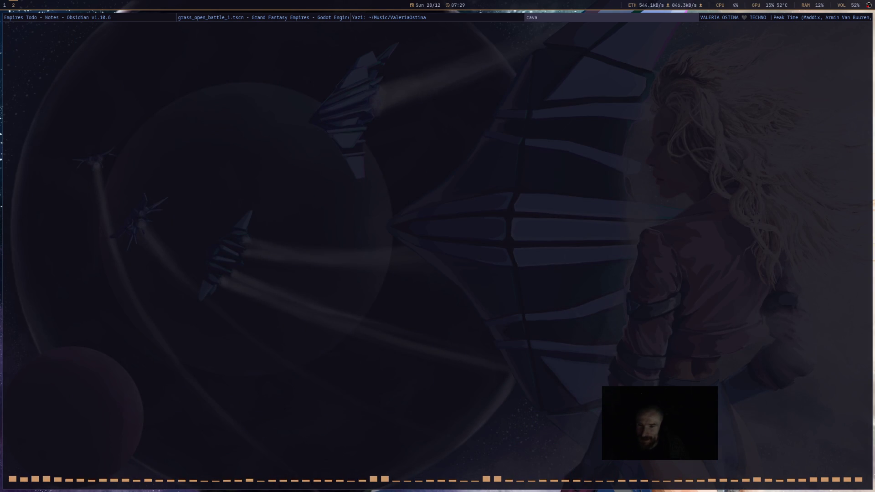
Step: Bring the Godot editor with hero_manager.gd back to the front via the top-bar tabs
{"action": "left_click", "coordinate": [489, 95]}
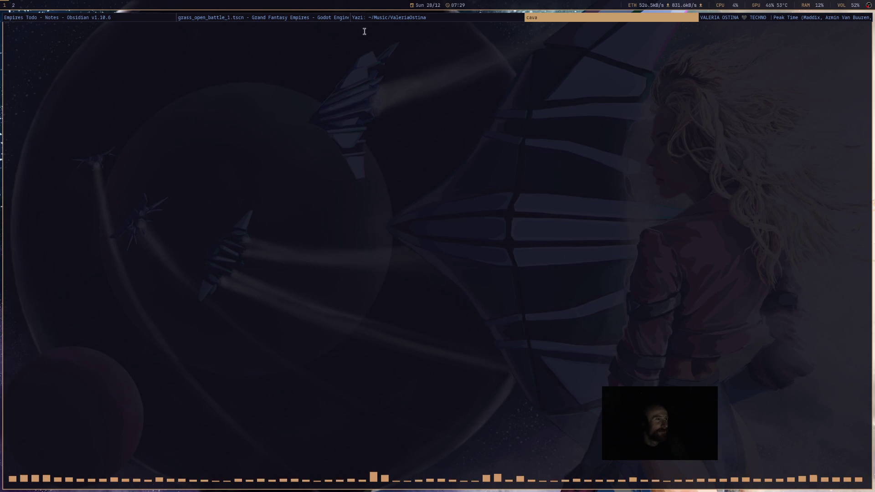
{"action": "left_click", "coordinate": [309, 17]}
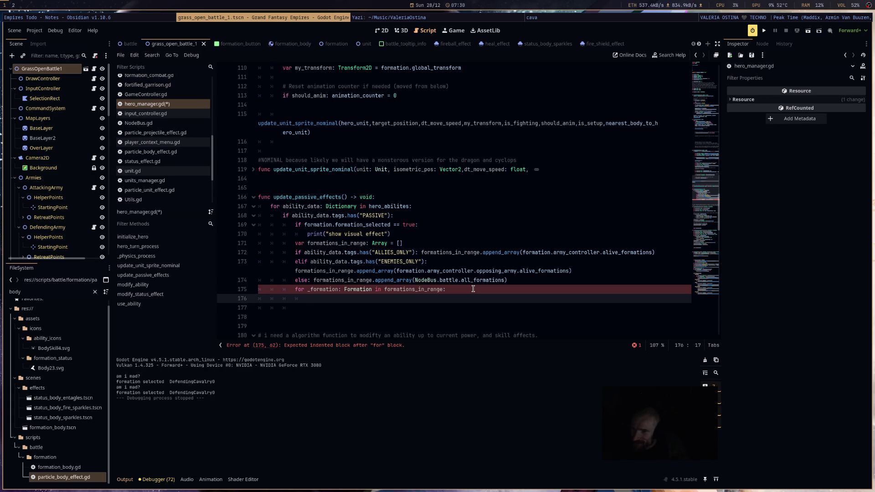
Step: Scroll up over the DJ video to raise its volume, then return to Godot
{"action": "left_click", "coordinate": [710, 18]}
{"action": "scroll", "coordinate": [631, 210], "scroll_direction": "up", "scroll_amount": 14}
{"action": "scroll", "coordinate": [609, 169], "scroll_direction": "up", "scroll_amount": 5}
{"action": "scroll", "coordinate": [611, 168], "scroll_direction": "down", "scroll_amount": 9}
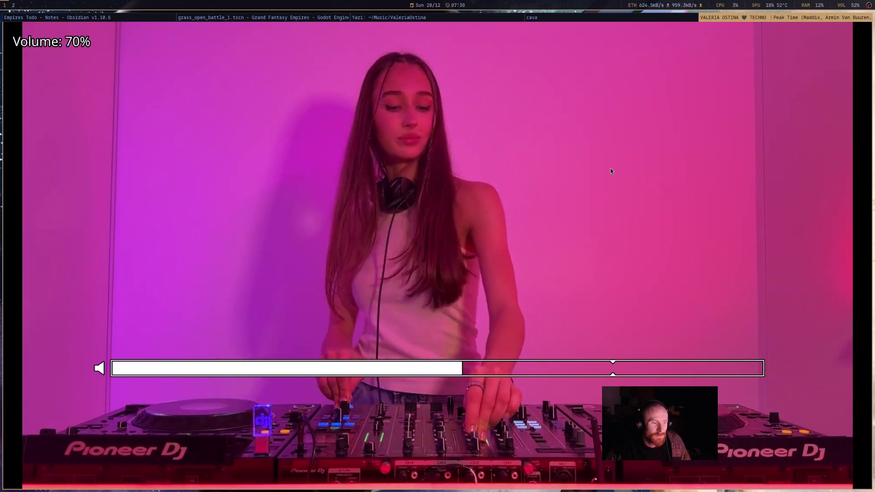
{"action": "scroll", "coordinate": [611, 169], "scroll_direction": "up", "scroll_amount": 9}
{"action": "left_click", "coordinate": [378, 18]}
{"action": "left_click", "coordinate": [260, 19]}
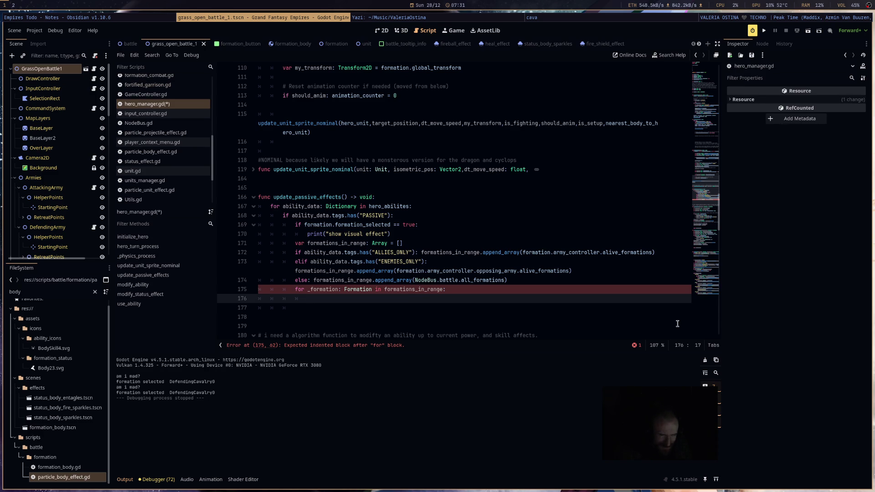
{"action": "scroll", "coordinate": [457, 194], "scroll_direction": "up", "scroll_amount": 8}
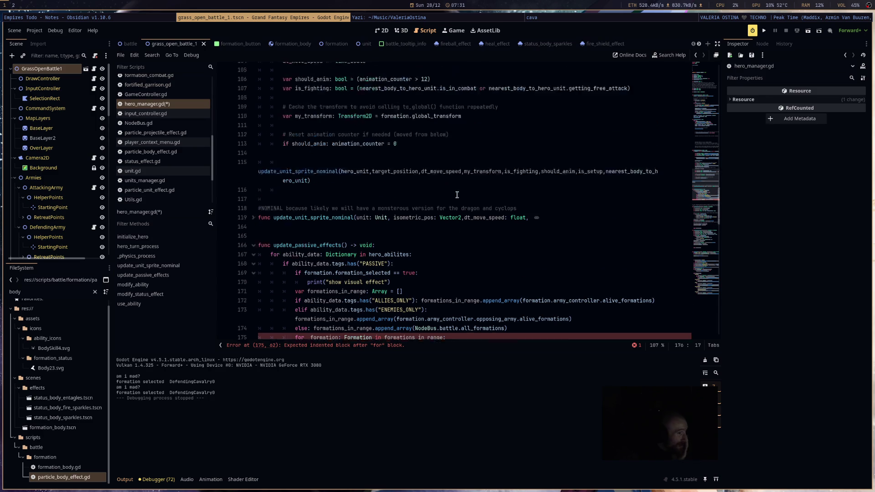
{"action": "scroll", "coordinate": [458, 195], "scroll_direction": "up", "scroll_amount": 19}
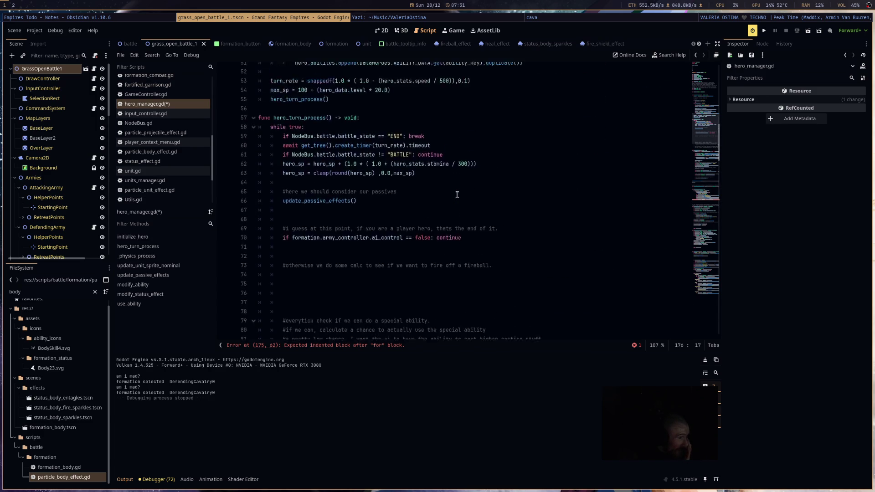
{"action": "scroll", "coordinate": [457, 195], "scroll_direction": "down", "scroll_amount": 6}
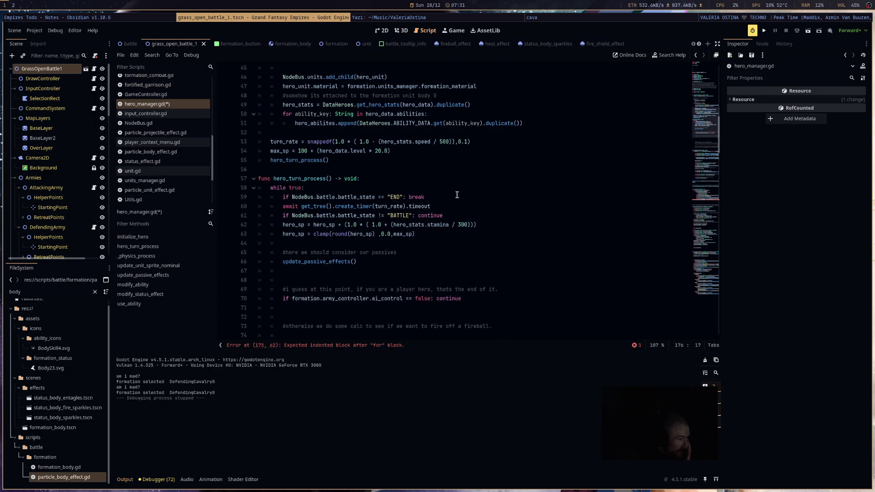
{"action": "left_click", "coordinate": [469, 215]}
{"action": "left_click_drag", "start_coordinate": [465, 206], "coordinate": [286, 206]}
{"action": "scroll", "coordinate": [435, 236], "scroll_direction": "down", "scroll_amount": 1}
{"action": "scroll", "coordinate": [435, 237], "scroll_direction": "down", "scroll_amount": 20}
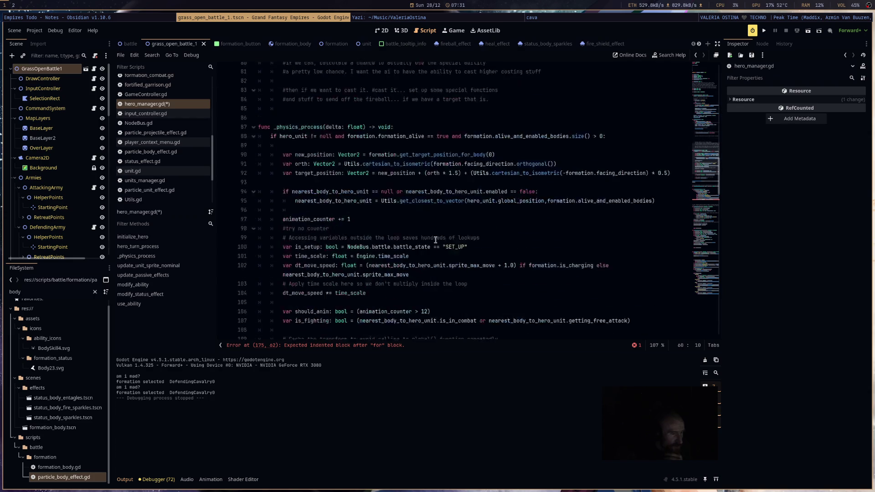
{"action": "left_click", "coordinate": [411, 271]}
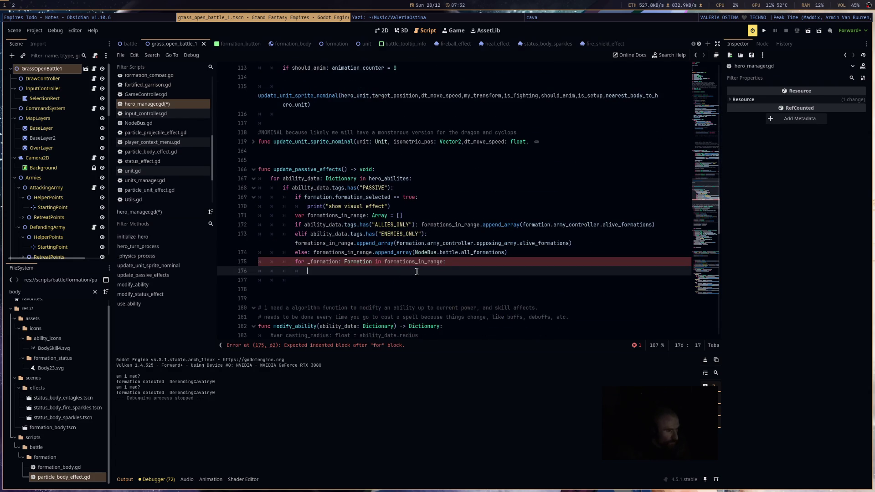
Step: Nest the loop 'for body: FormationBody in _formation.alive_and_enabled_bodies:'
{"action": "type", "text": "for for"}
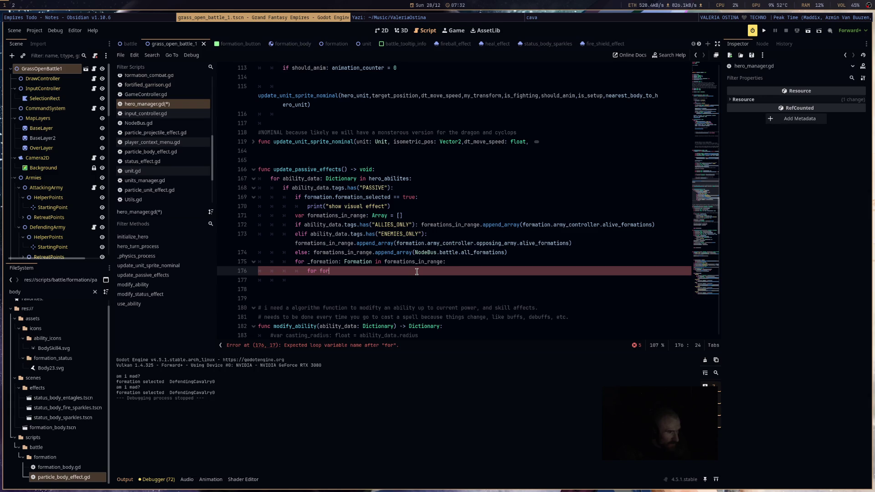
{"action": "type", "text": "mati"}
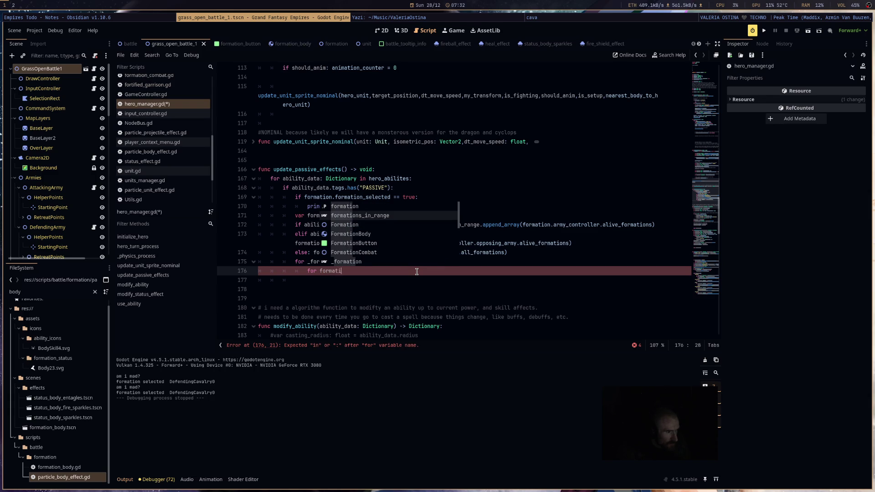
{"action": "type", "text": "on."}
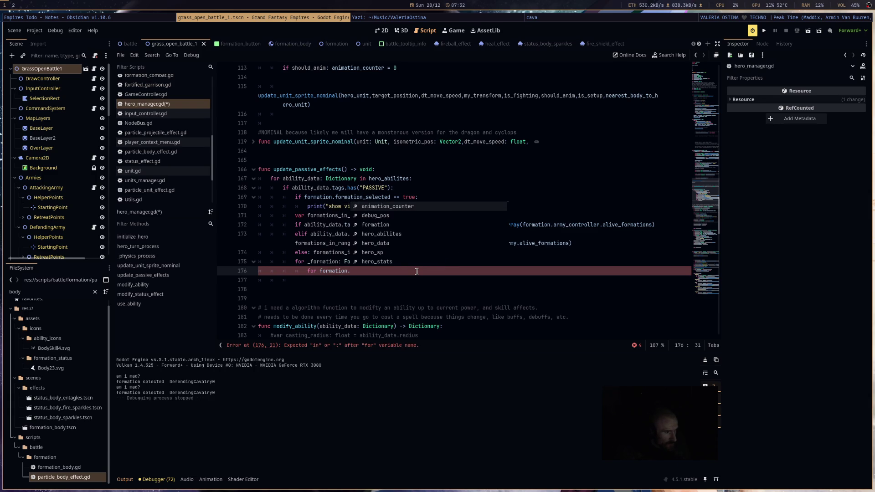
{"action": "key", "text": "BackSpace"}
{"action": "key", "text": "BackSpace"}
{"action": "key", "text": "BackSpace"}
{"action": "type", "text": "b"}
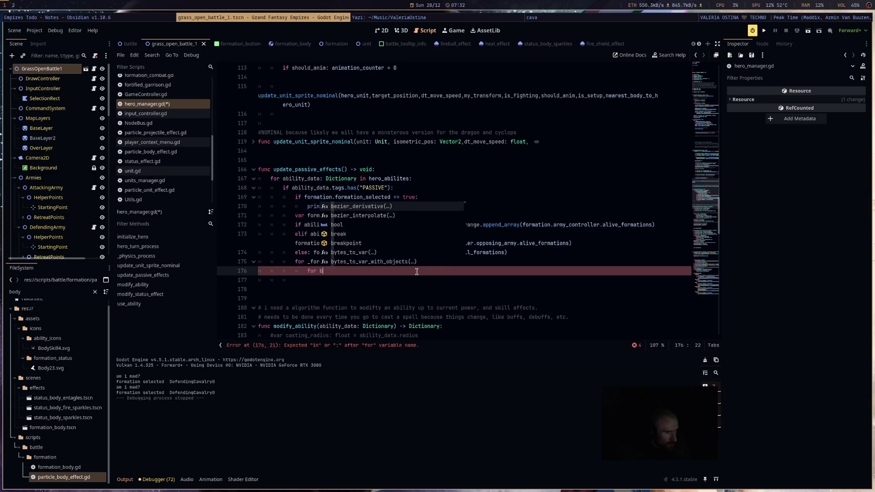
{"action": "type", "text": "ody:L"}
{"action": "type", "text": " B"}
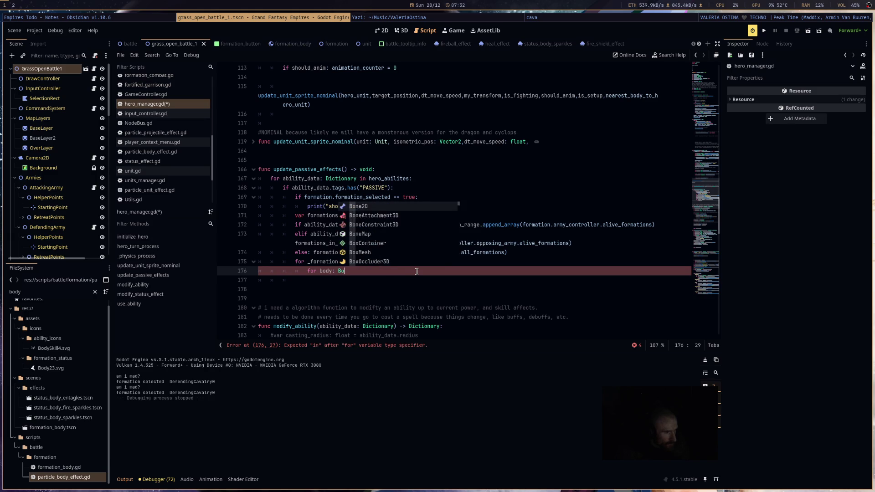
{"action": "key", "text": "BackSpace"}
{"action": "type", "text": "Fo"}
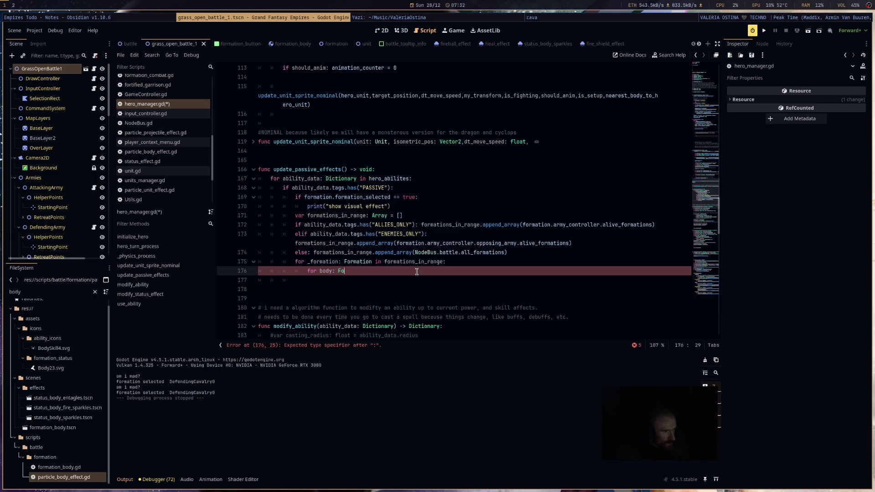
{"action": "type", "text": "rmationBody in "}
{"action": "type", "text": "_formation"}
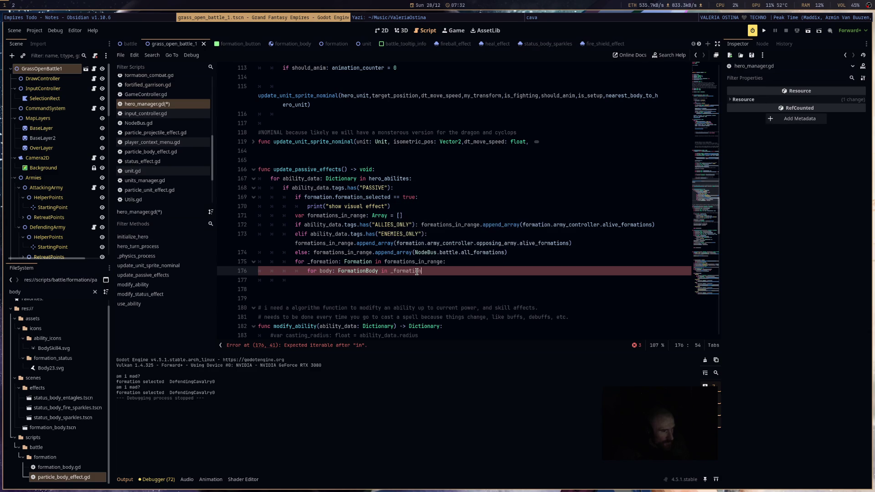
{"action": "type", "text": ".al"}
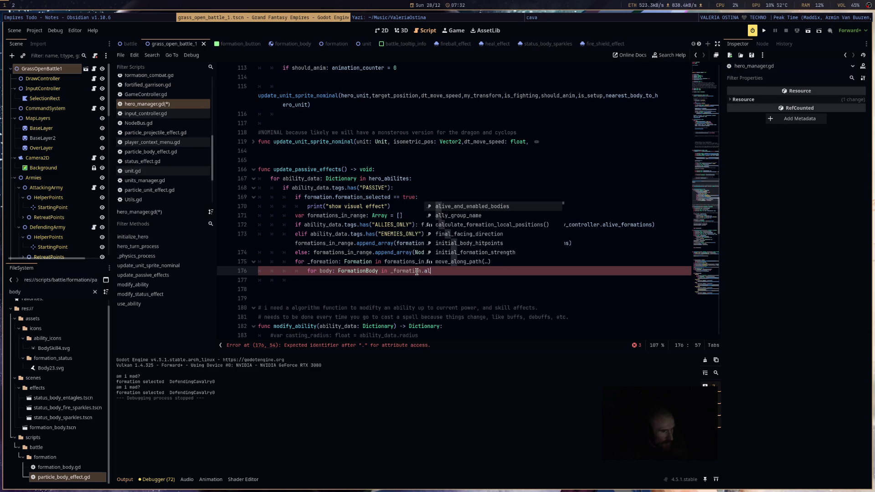
{"action": "key", "text": "Return"}
{"action": "type", "text": ":"}
{"action": "key", "text": "Return"}
Step: Start an if on Utils.isometric_distance_squared(formation.average_body_position, body.global_position)
{"action": "type", "text": "if U"}
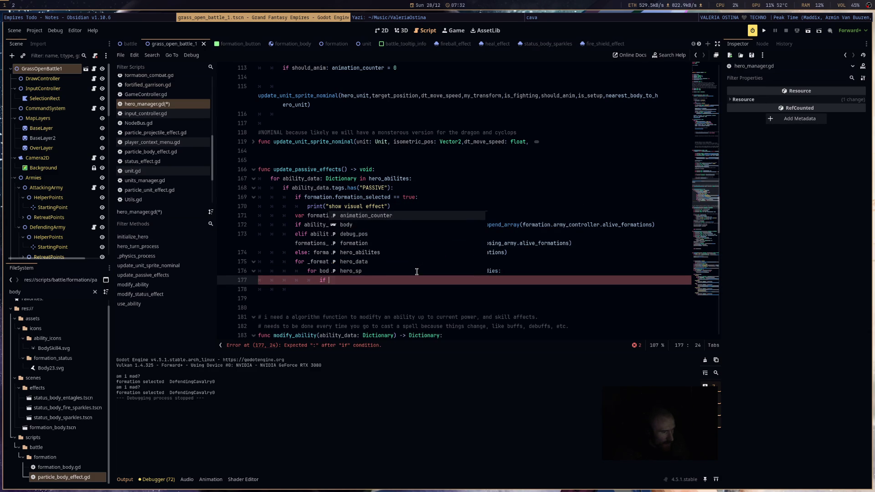
{"action": "type", "text": "tils.is"}
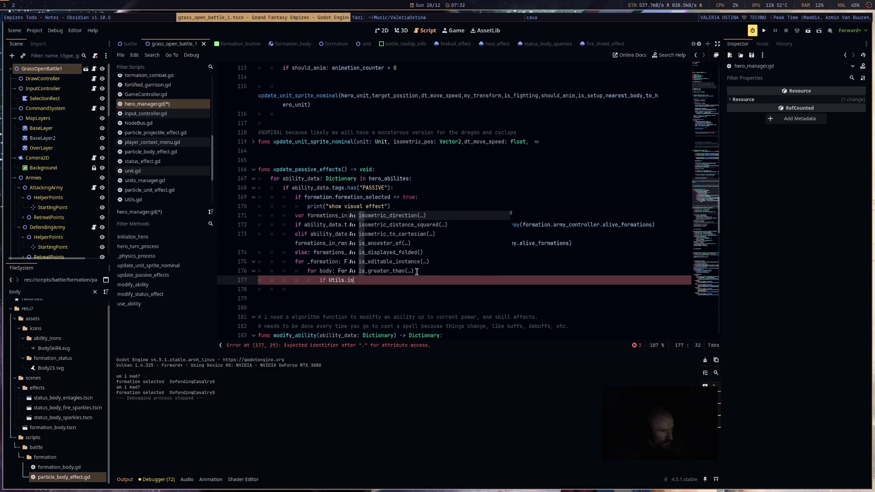
{"action": "key", "text": "Down"}
{"action": "key", "text": "Down"}
{"action": "key", "text": "Up"}
{"action": "key", "text": "Return"}
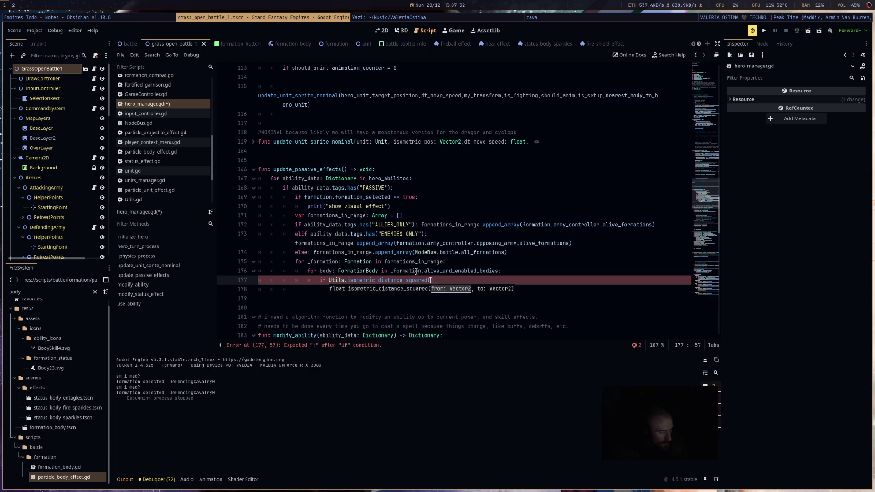
{"action": "type", "text": "for"}
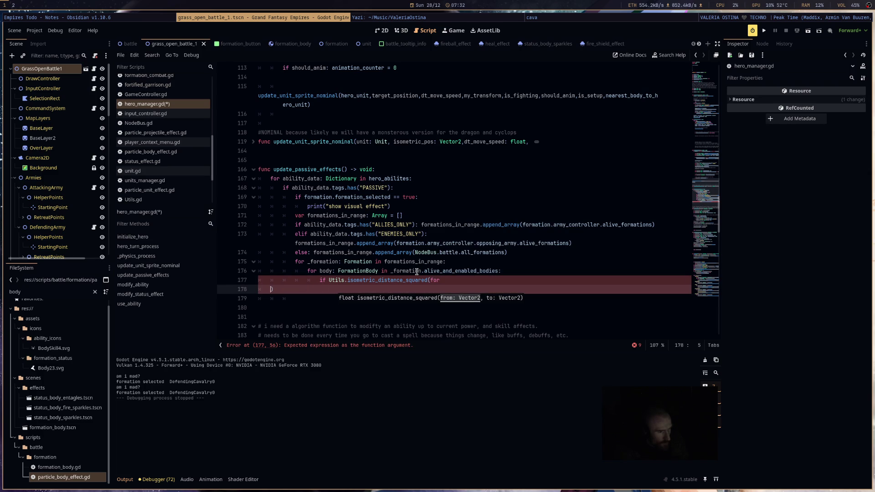
{"action": "type", "text": "mation.a"}
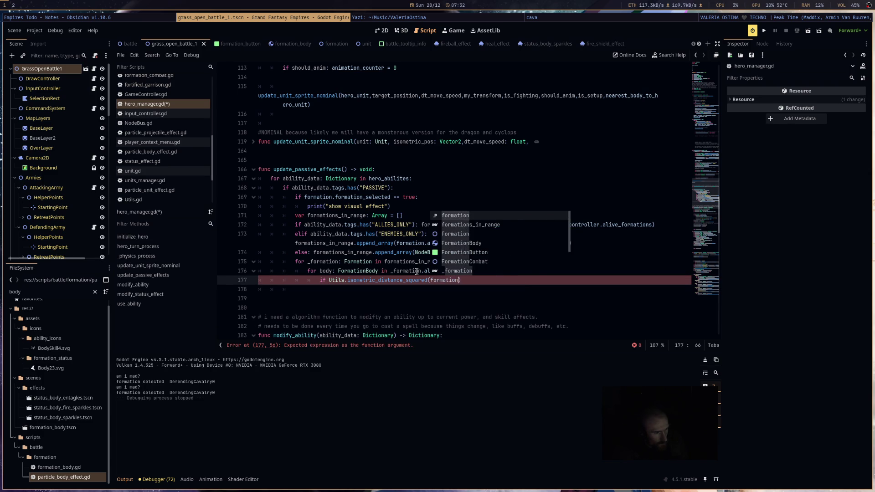
{"action": "type", "text": "v"}
{"action": "key", "text": "Return"}
{"action": "type", "text": ","}
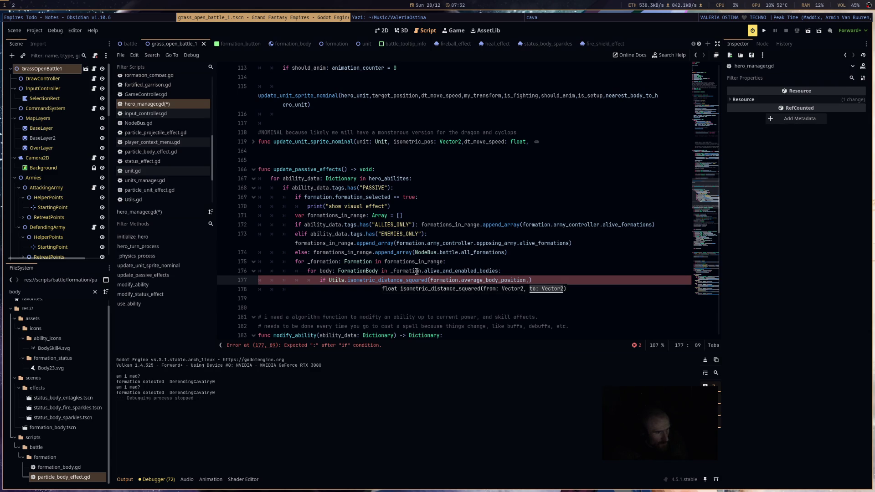
{"action": "type", "text": "body."}
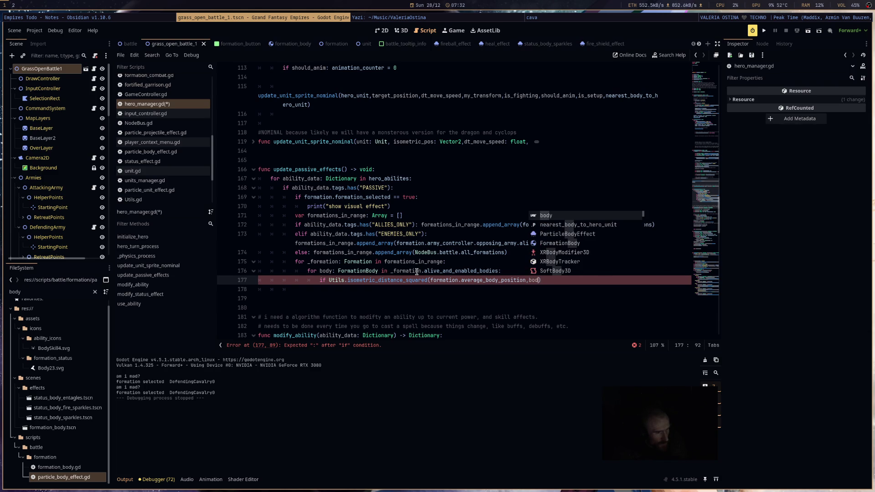
{"action": "type", "text": "glo"}
{"action": "key", "text": "Return"}
{"action": "type", "text": ")"}
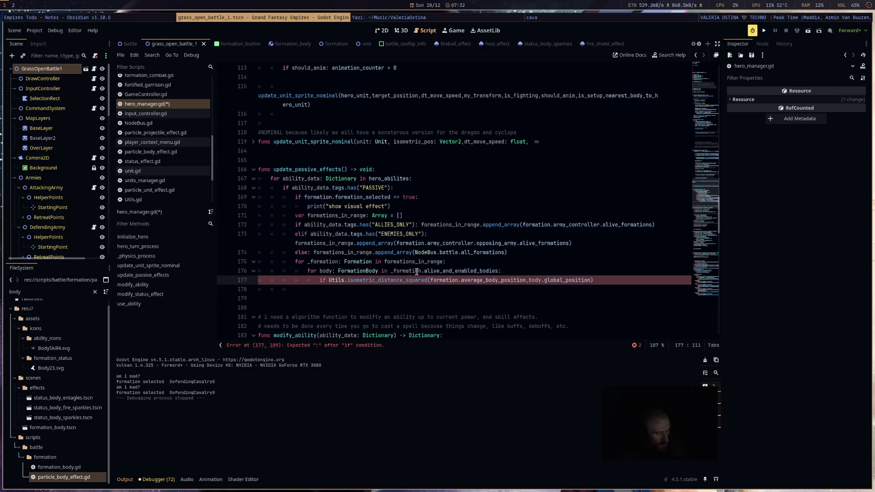
Step: Finish the condition as less than ability_data.radius and open its body line
{"action": "type", "text": "< a"}
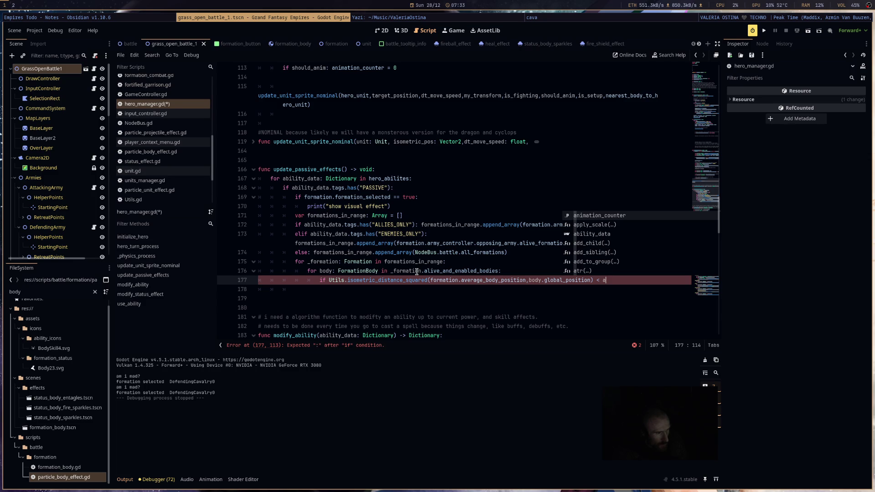
{"action": "type", "text": "b"}
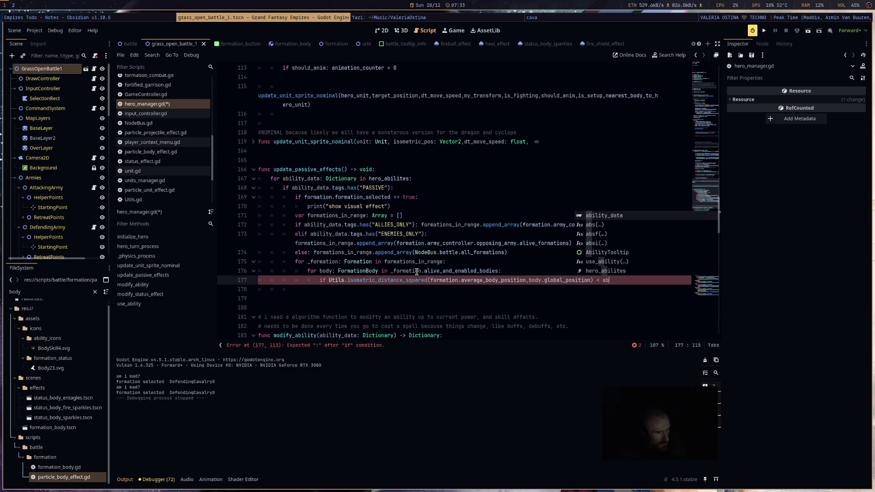
{"action": "type", "text": "ility_data."}
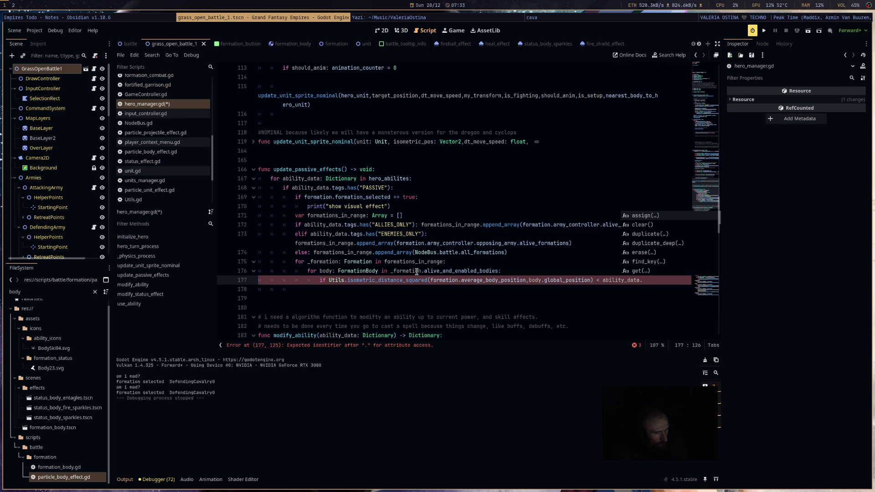
{"action": "type", "text": "range"}
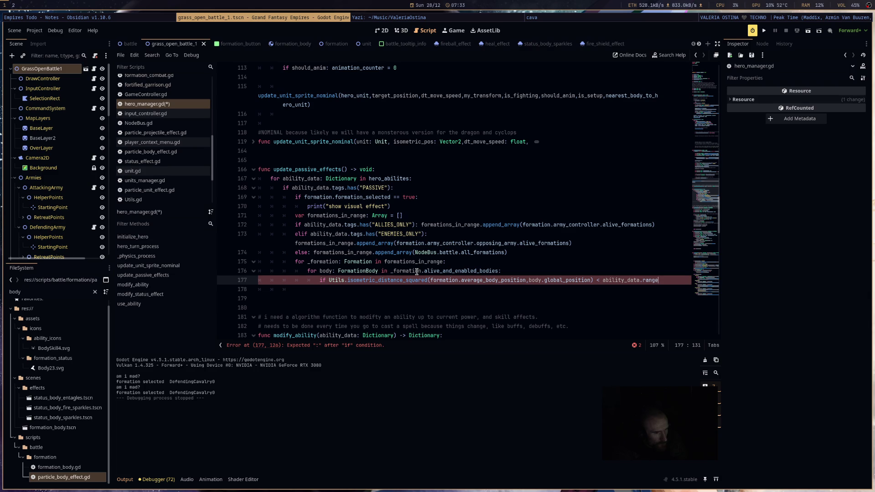
{"action": "key", "text": "BackSpace"}
{"action": "key", "text": "BackSpace"}
{"action": "key", "text": "BackSpace"}
{"action": "type", "text": "adius"}
{"action": "type", "text": ":"}
{"action": "key", "text": "Return"}
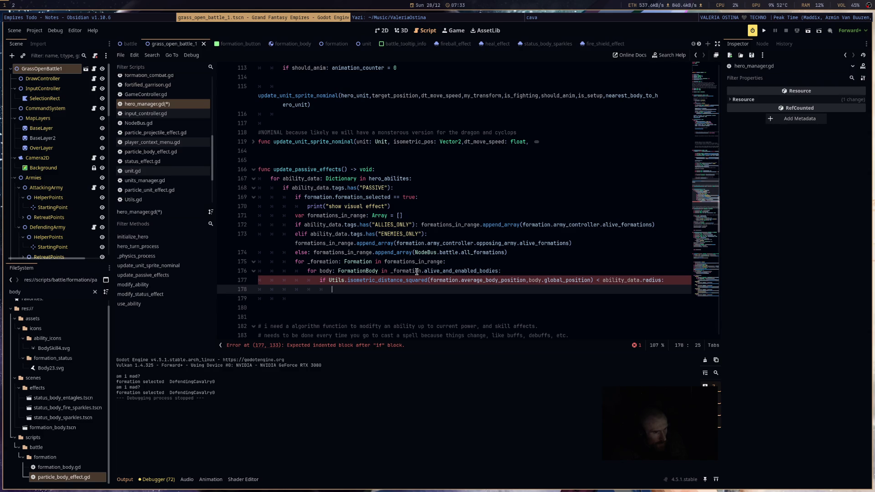
Step: Change the distance comparison from '<' to '>' ability_data.radius
{"action": "left_click", "coordinate": [384, 280]}
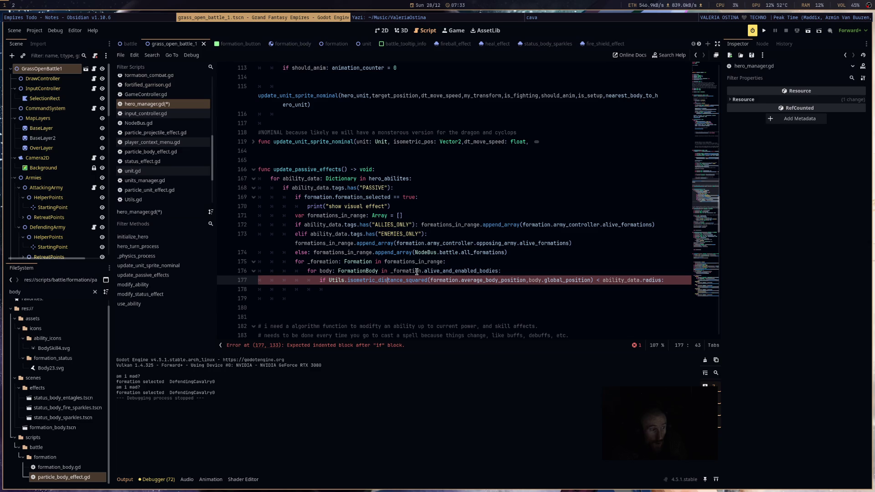
{"action": "key", "text": "Down"}
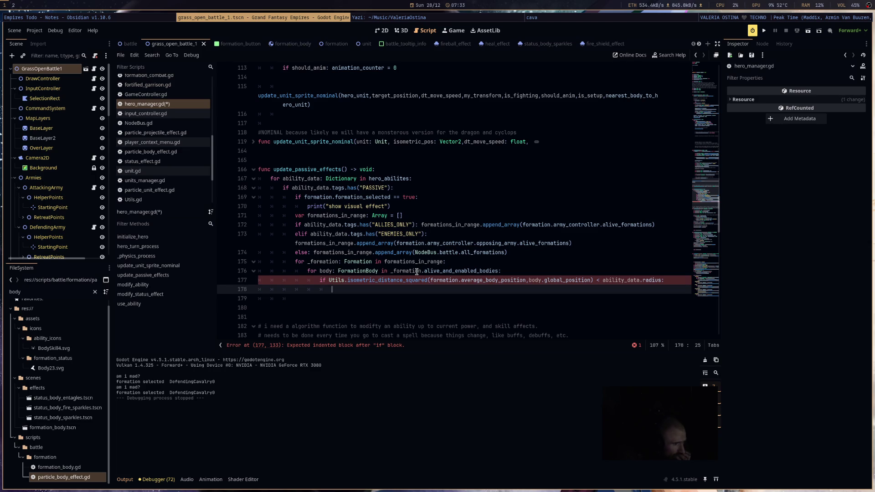
{"action": "left_click", "coordinate": [416, 274]}
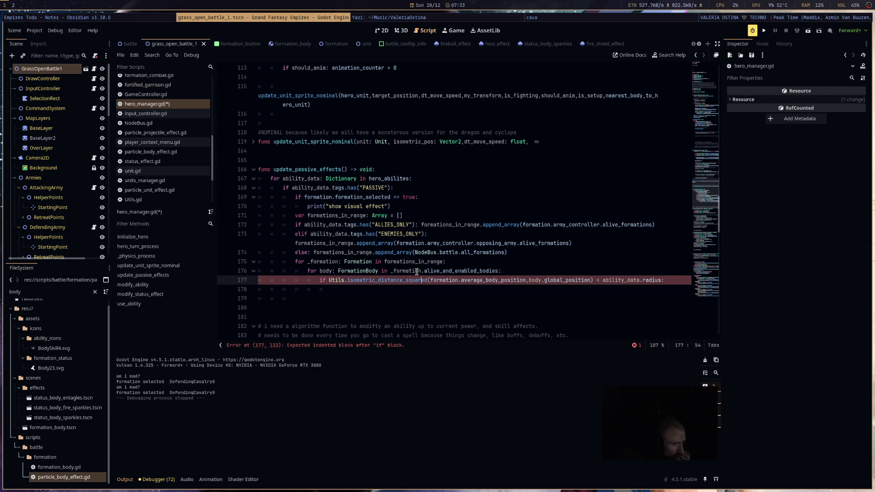
{"action": "key", "text": "ctrl+Right"}
{"action": "key", "text": "ctrl+Right"}
{"action": "key", "text": "ctrl+Right"}
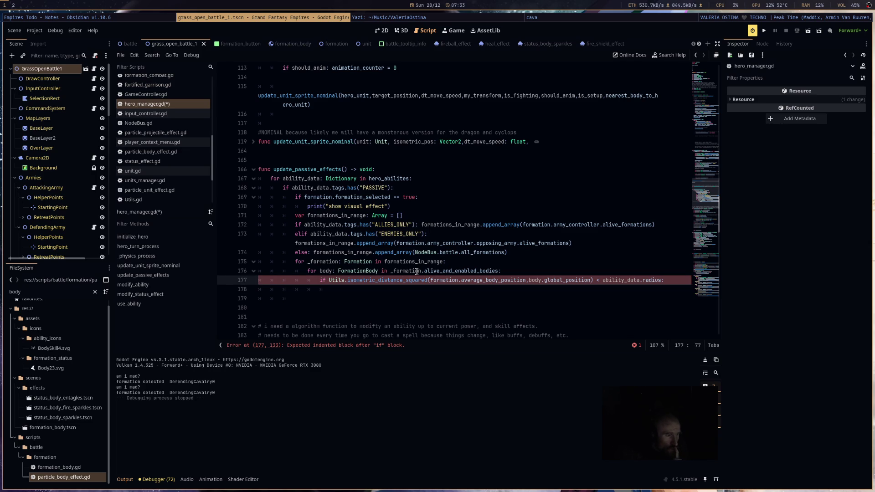
{"action": "key", "text": "ctrl+Right"}
{"action": "key", "text": "ctrl+Right"}
{"action": "key", "text": "ctrl+Right"}
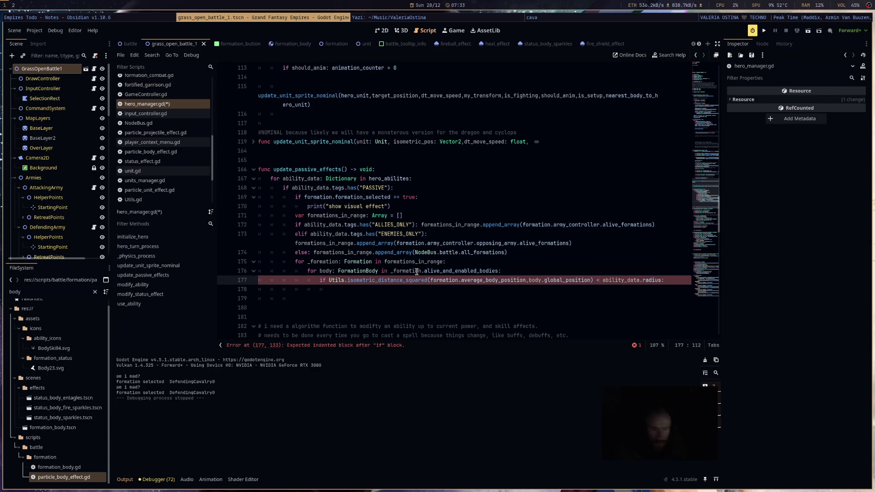
{"action": "key", "text": "BackSpace"}
{"action": "type", "text": ">"}
{"action": "key", "text": "Down"}
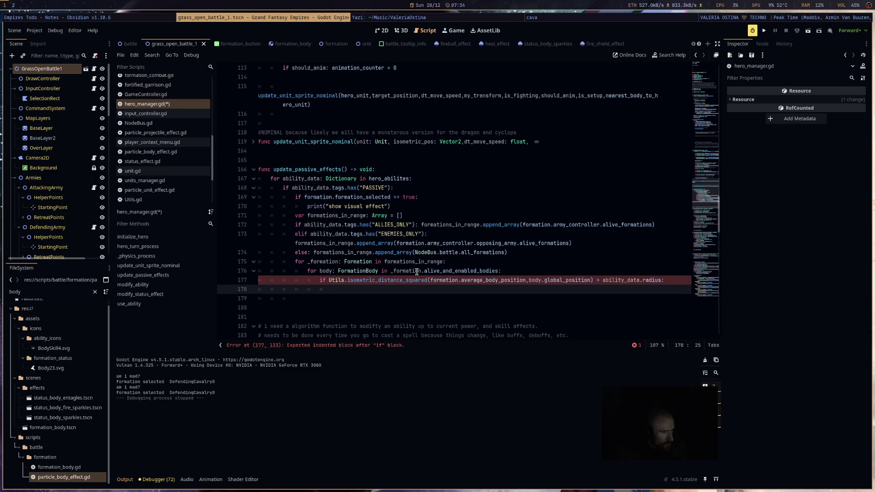
Step: Try a formations_in_range.erase( call on line 178, then remove it
{"action": "key", "text": "Up"}
{"action": "key", "text": "Up"}
{"action": "key", "text": "Up"}
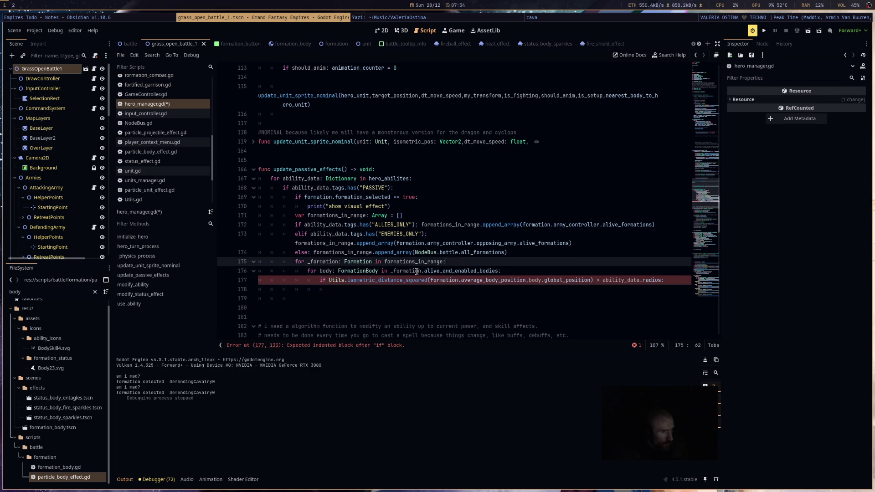
{"action": "key", "text": "Down"}
{"action": "key", "text": "Down"}
{"action": "key", "text": "End"}
{"action": "key", "text": "Up"}
{"action": "key", "text": "Up"}
{"action": "key", "text": "Up"}
{"action": "key", "text": "Down"}
{"action": "key", "text": "Down"}
{"action": "key", "text": "Down"}
{"action": "key", "text": "Down"}
{"action": "key", "text": "Down"}
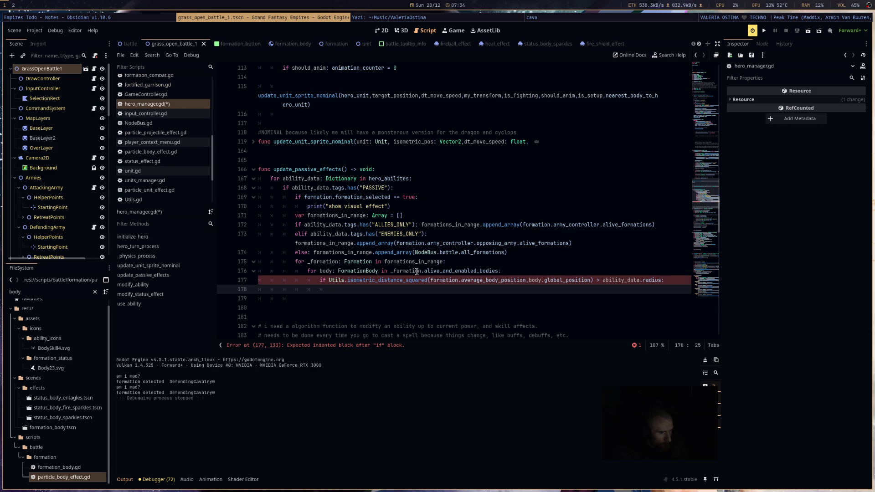
{"action": "type", "text": "for"}
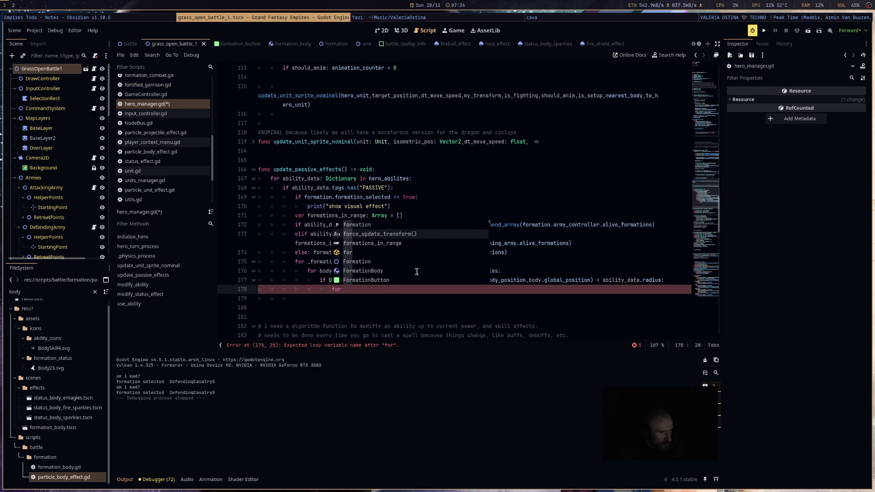
{"action": "type", "text": "mations_in_range.erase("}
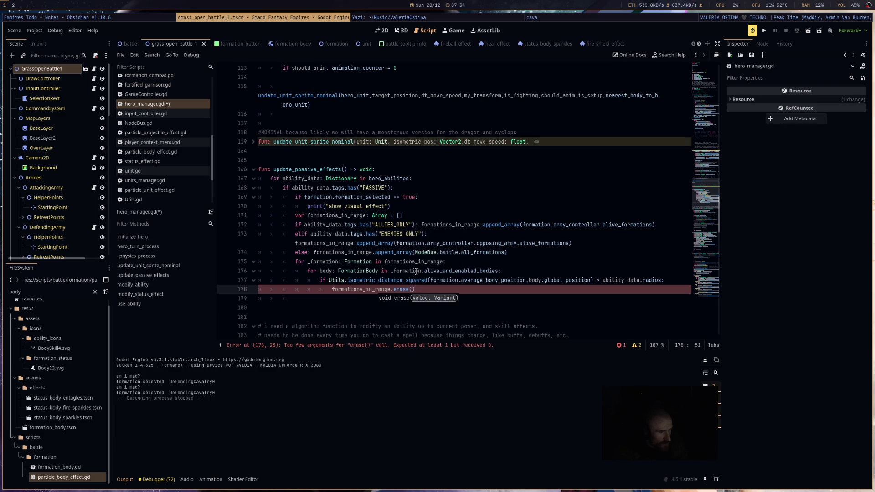
{"action": "key", "text": "BackSpace"}
{"action": "key", "text": "BackSpace"}
{"action": "key", "text": "BackSpace"}
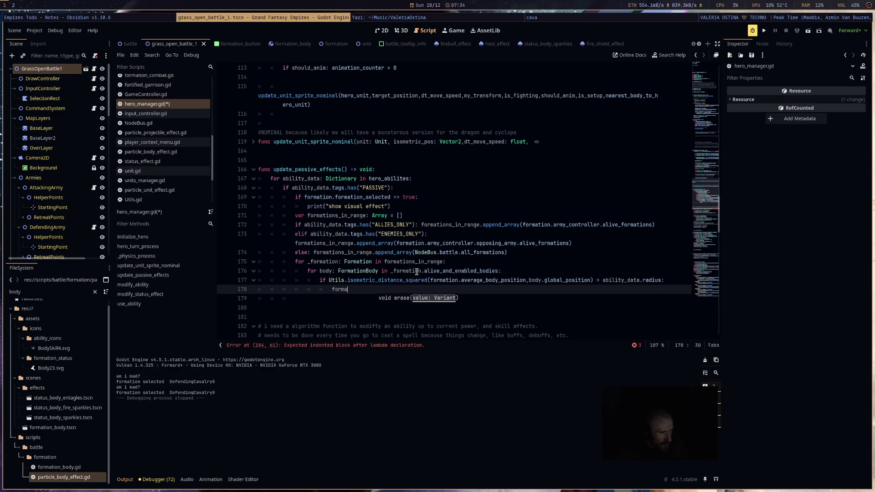
{"action": "key", "text": "Up"}
{"action": "key", "text": "Up"}
{"action": "key", "text": "Up"}
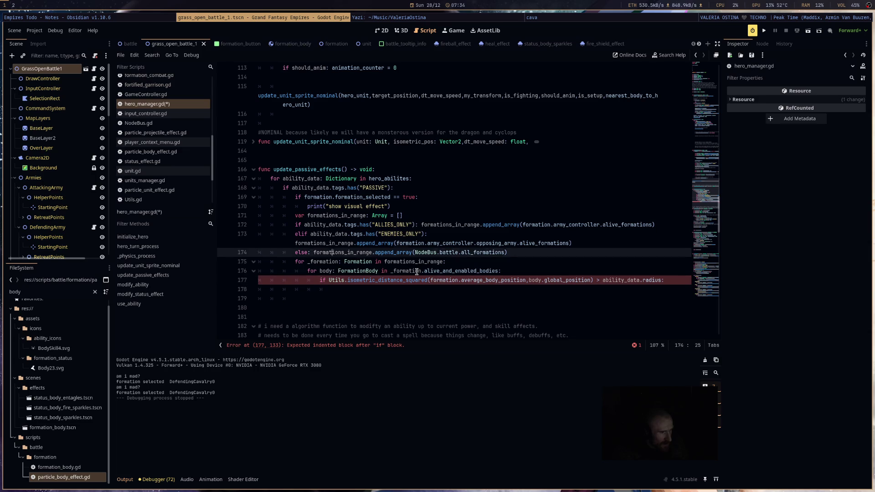
{"action": "key", "text": "Up"}
{"action": "key", "text": "Up"}
{"action": "key", "text": "Up"}
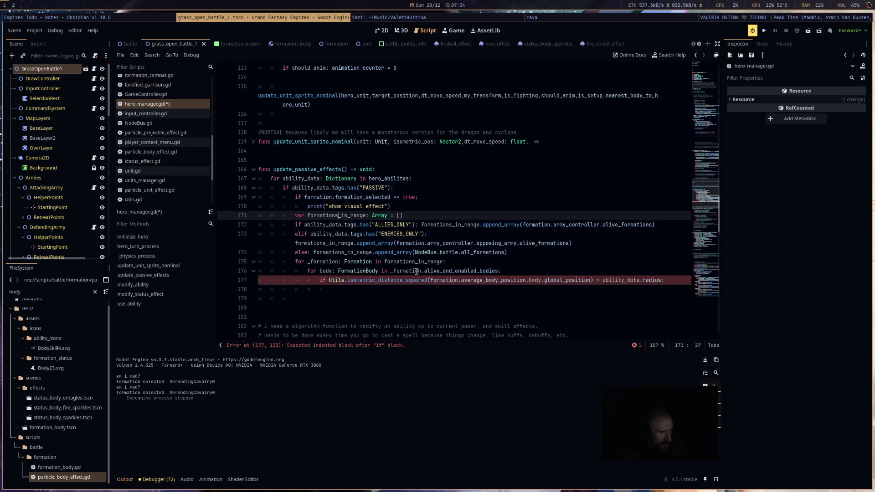
Step: Rename the array declared on line 171 to valid_formations
{"action": "key", "text": "BackSpace"}
{"action": "key", "text": "BackSpace"}
{"action": "key", "text": "BackSpace"}
{"action": "type", "text": "all_formatio"}
{"action": "type", "text": "ns:"}
{"action": "key", "text": "Down"}
{"action": "key", "text": "Left"}
{"action": "key", "text": "Left"}
{"action": "key", "text": "Left"}
{"action": "key", "text": "BackSpace"}
{"action": "key", "text": "BackSpace"}
{"action": "key", "text": "BackSpace"}
{"action": "type", "text": "valid"}
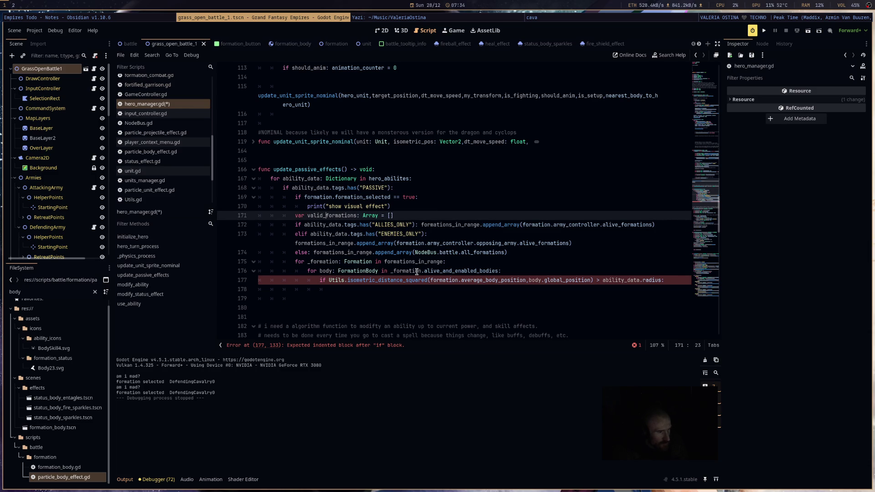
Step: Declare a separate empty array 'var formations_in_range: Array = []' below it
{"action": "key", "text": "End"}
{"action": "key", "text": "Return"}
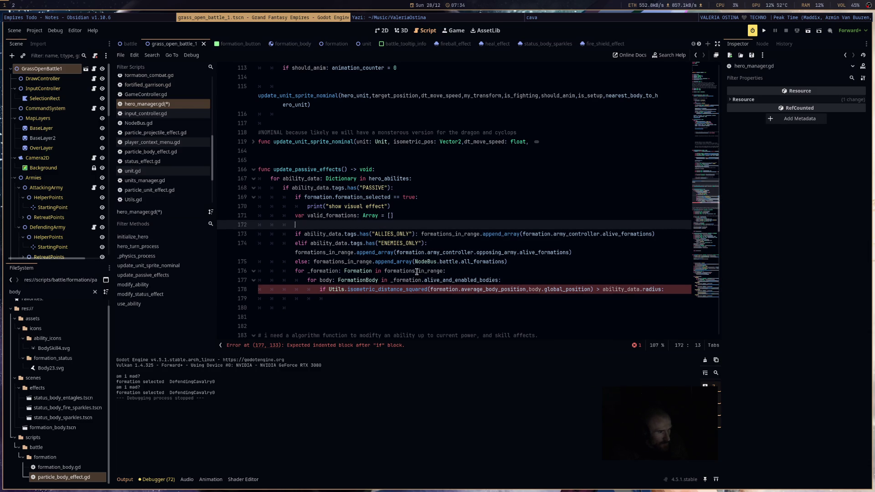
{"action": "key", "text": "BackSpace"}
{"action": "type", "text": "var fo"}
{"action": "type", "text": "rmations_"}
{"action": "type", "text": "range"}
{"action": "key", "text": "BackSpace"}
{"action": "key", "text": "BackSpace"}
{"action": "key", "text": "BackSpace"}
{"action": "type", "text": "in_rangfe"}
{"action": "key", "text": "BackSpace"}
{"action": "key", "text": "BackSpace"}
{"action": "type", "text": "ray = ["}
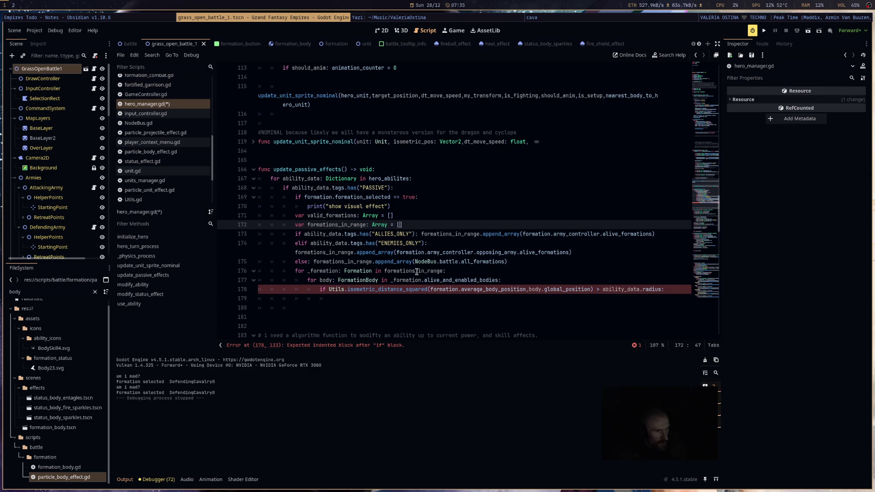
{"action": "key", "text": "Down"}
Step: Replace formations_in_range with valid_formations in the ALLIES_ONLY and ENEMIES_ONLY branches
{"action": "double_click", "coordinate": [343, 215]}
{"action": "key", "text": "ctrl+c"}
{"action": "double_click", "coordinate": [452, 234]}
{"action": "key", "text": "ctrl+v"}
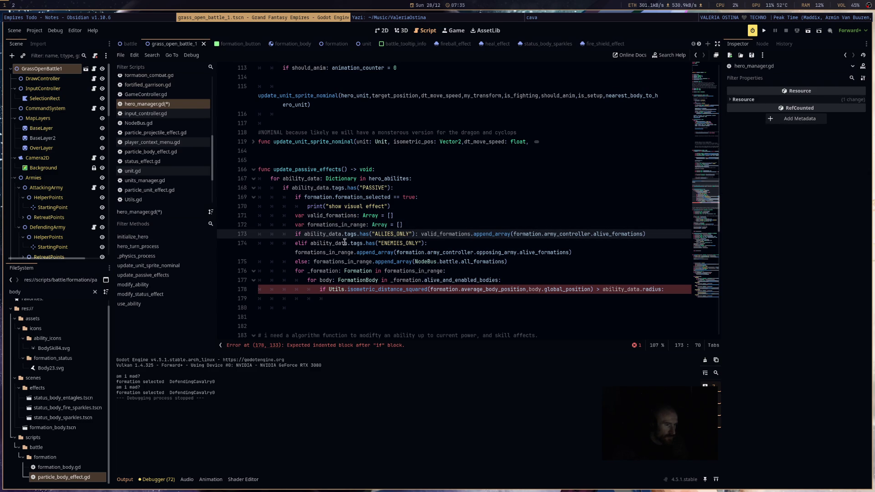
{"action": "double_click", "coordinate": [331, 252]}
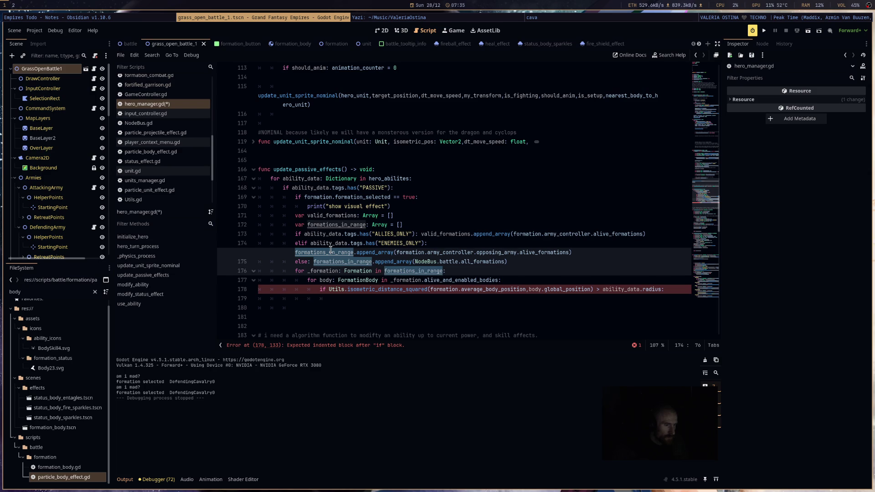
{"action": "key", "text": "ctrl+v"}
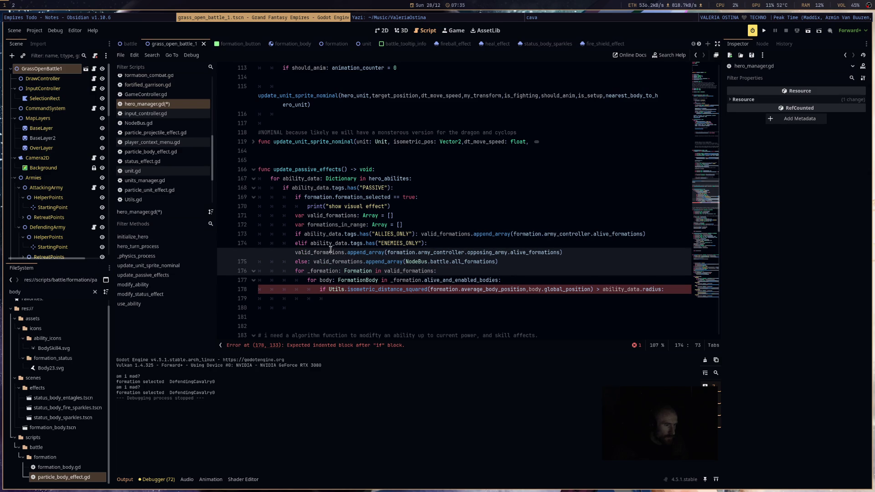
{"action": "left_click", "coordinate": [371, 242]}
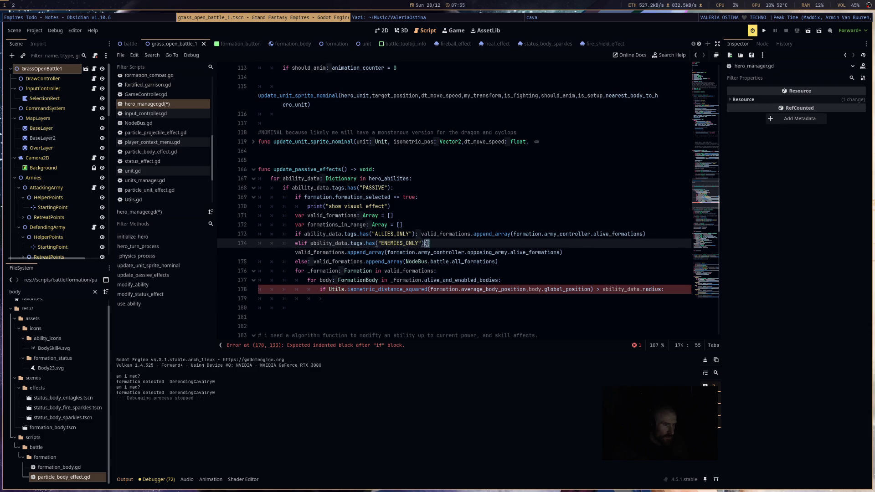
{"action": "mouse_move", "coordinate": [295, 253]}
{"action": "left_mouse_down"}
{"action": "mouse_move", "coordinate": [329, 254]}
{"action": "mouse_move", "coordinate": [285, 261]}
{"action": "mouse_move", "coordinate": [498, 262]}
{"action": "left_mouse_up"}
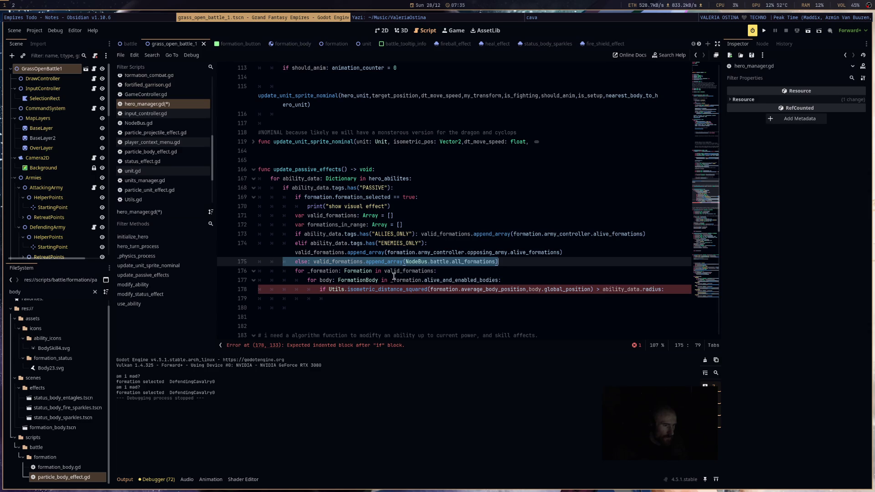
{"action": "mouse_move", "coordinate": [369, 289]}
{"action": "double_click", "coordinate": [342, 225]}
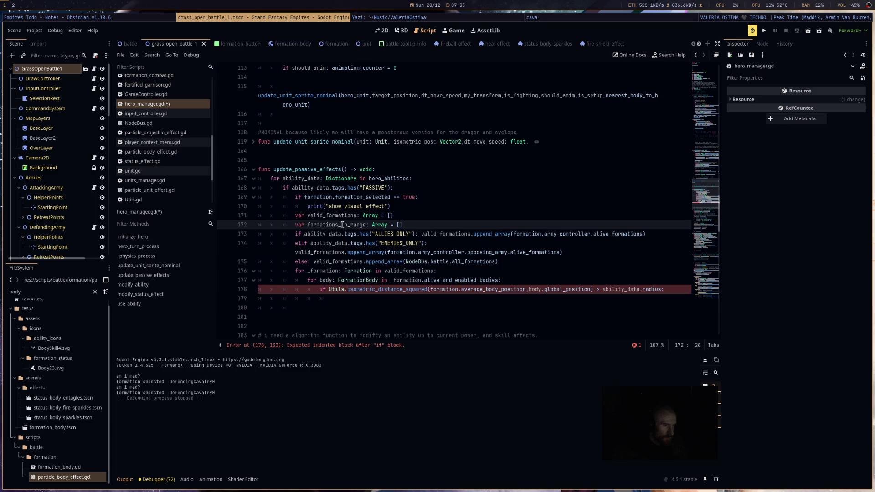
Step: Under the radius check, append _formation to formations_in_range when has(_formation) == false
{"action": "key", "text": "ctrl+c"}
{"action": "left_click", "coordinate": [367, 299]}
{"action": "key", "text": "ctrl+v"}
{"action": "type", "text": ".app"}
{"action": "key", "text": "Return"}
{"action": "type", "text": "_"}
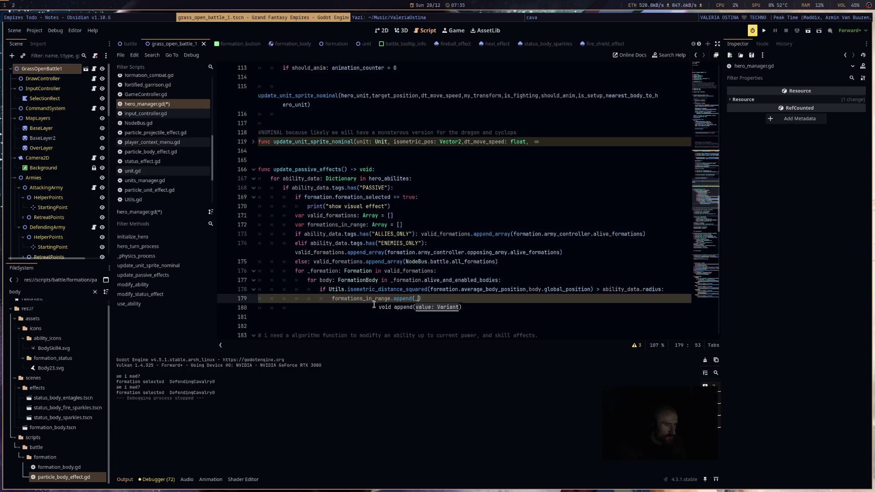
{"action": "key", "text": "BackSpace"}
{"action": "key", "text": "BackSpace"}
{"action": "key", "text": "BackSpace"}
{"action": "key", "text": "BackSpace"}
{"action": "key", "text": "BackSpace"}
{"action": "type", "text": "for"}
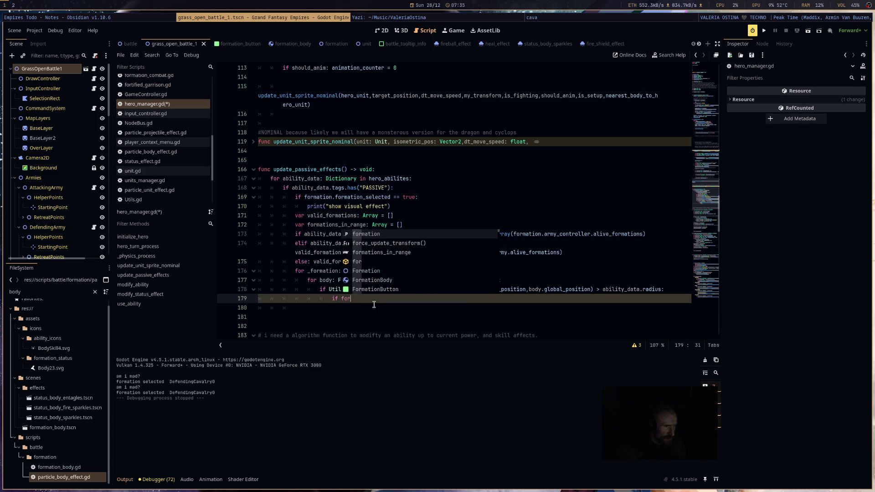
{"action": "type", "text": "mations_in_range.has("}
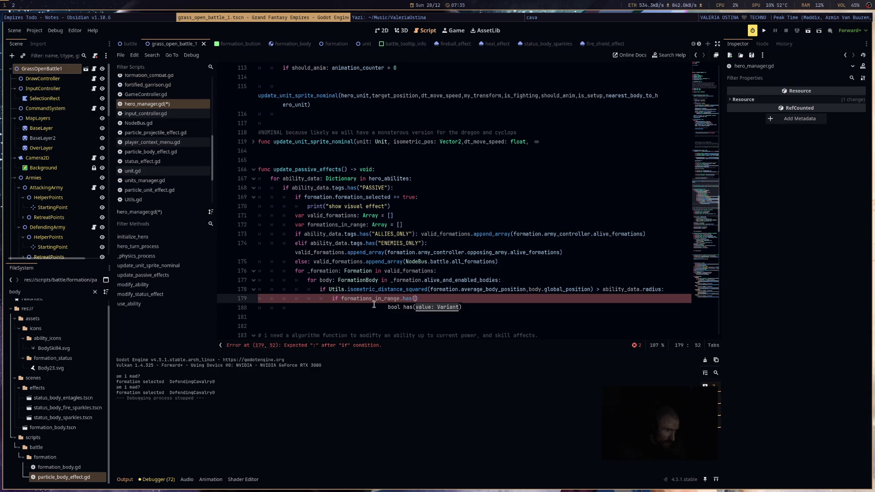
{"action": "type", "text": "_formation"}
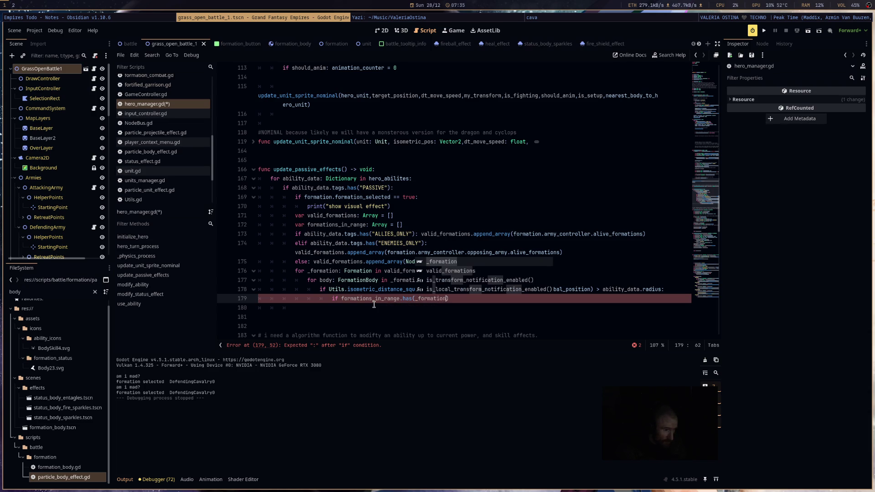
{"action": "type", "text": ") == fa"}
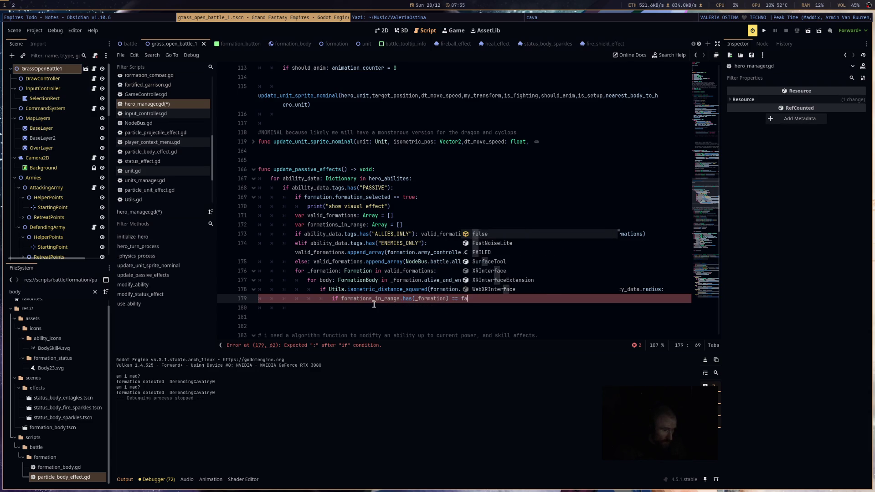
{"action": "type", "text": "lse: f"}
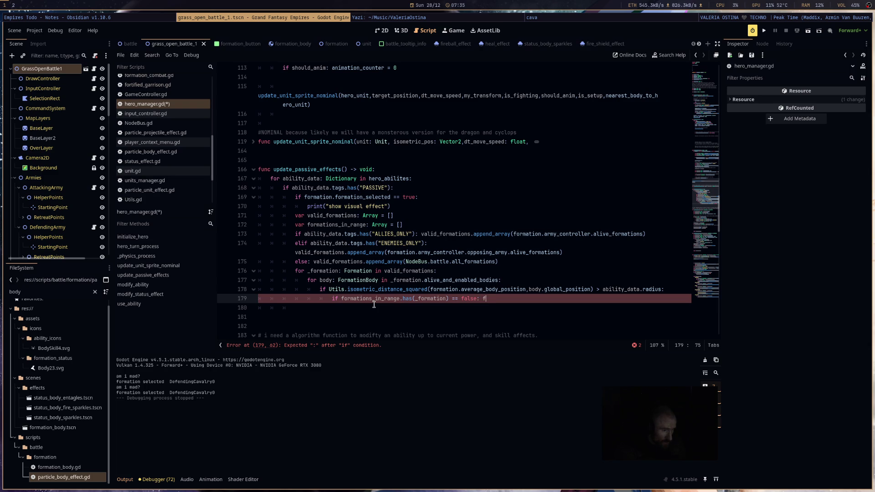
{"action": "type", "text": "orm"}
{"action": "key", "text": "Down"}
{"action": "key", "text": "Return"}
{"action": "type", "text": ".append("}
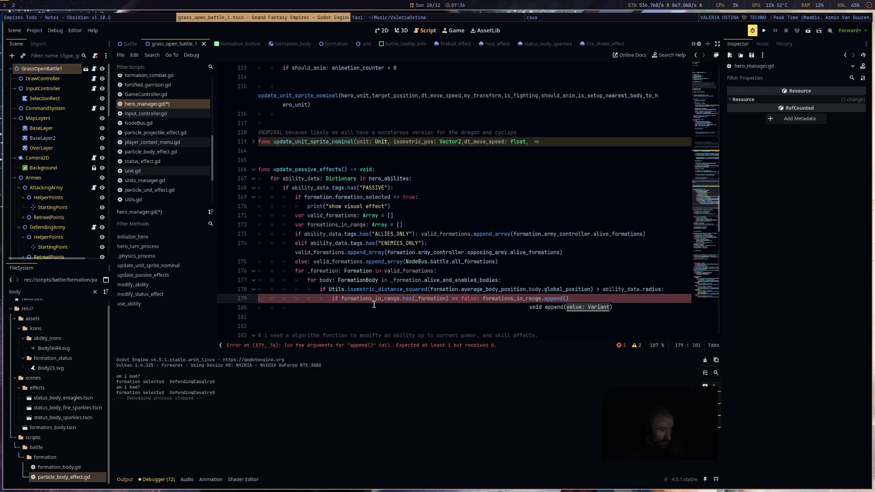
{"action": "type", "text": "_formati"}
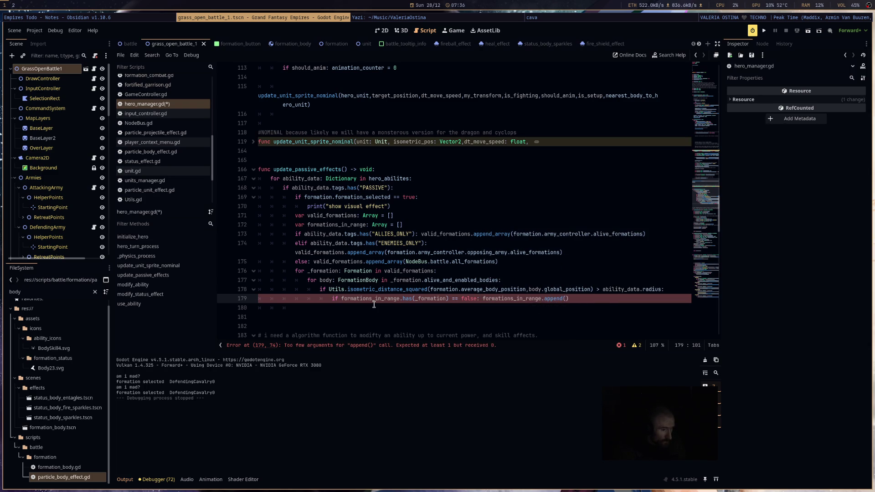
{"action": "type", "text": "on"}
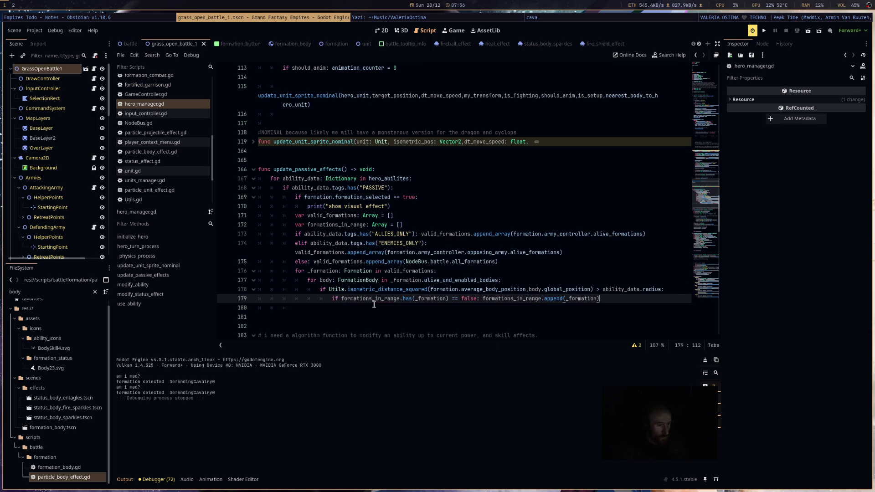
{"action": "key", "text": "Return"}
{"action": "key", "text": "BackSpace"}
{"action": "key", "text": "BackSpace"}
{"action": "key", "text": "BackSpace"}
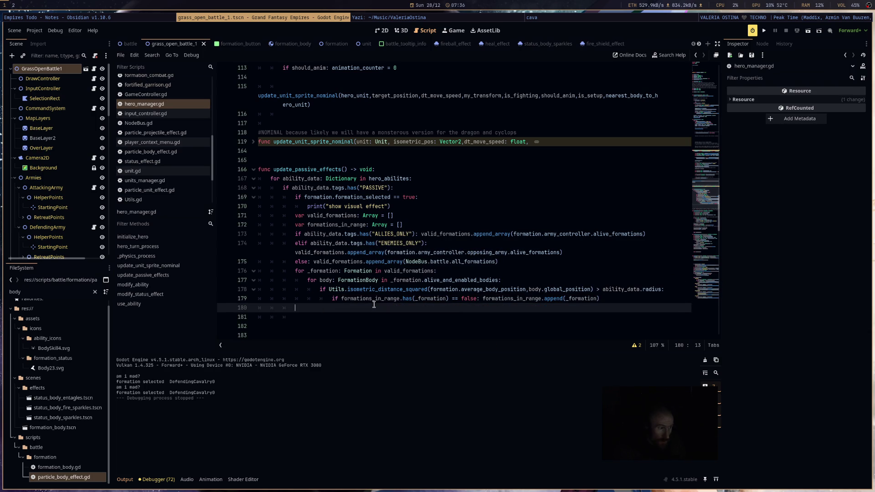
{"action": "type", "text": "for"}
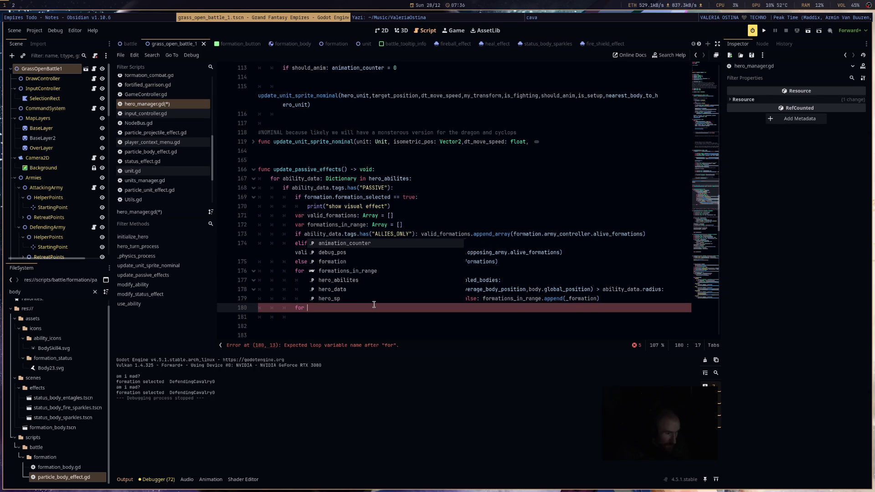
Step: Rename _formation to potential_formation in the loop header, bodies loop and append line
{"action": "key", "text": "Down"}
{"action": "key", "text": "Down"}
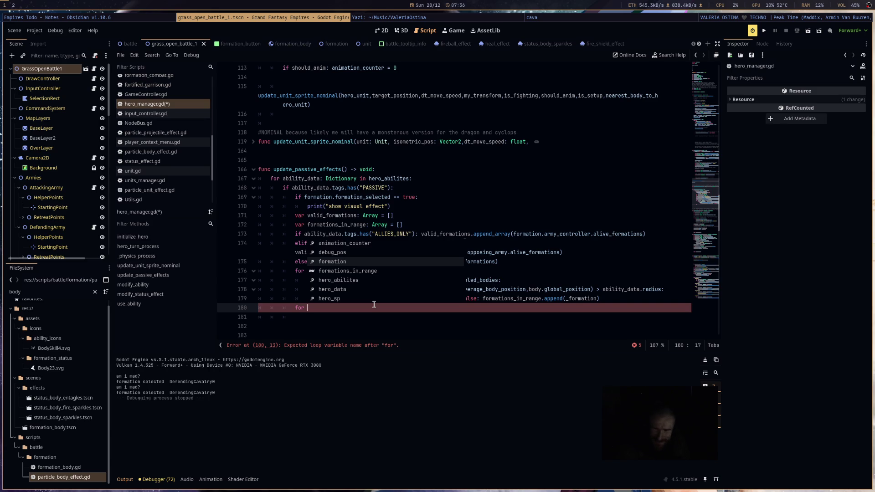
{"action": "type", "text": "_"}
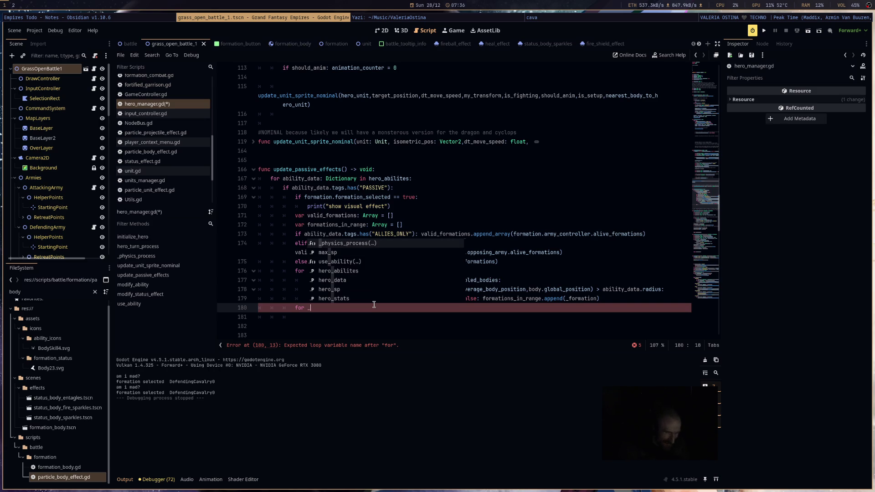
{"action": "key", "text": "BackSpace"}
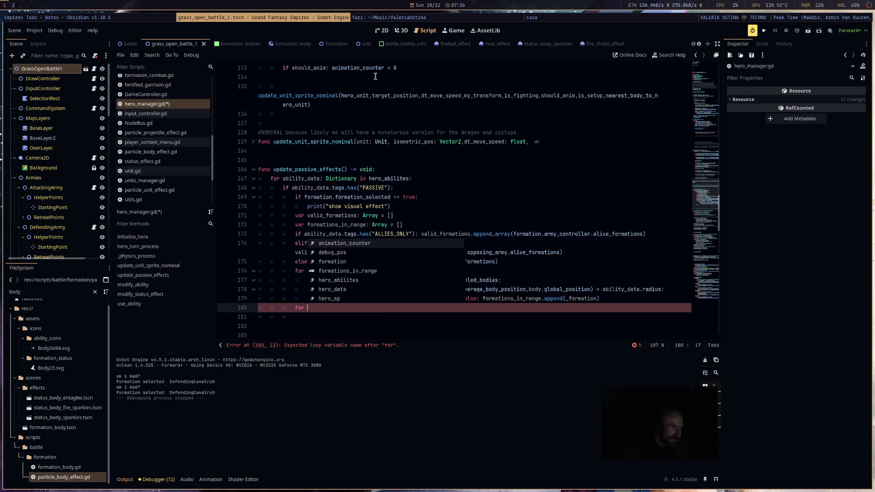
{"action": "key", "text": "Escape"}
{"action": "key", "text": "Up"}
{"action": "key", "text": "Up"}
{"action": "key", "text": "Up"}
{"action": "type", "text": "potential_formation: Formation in valid_formations:"}
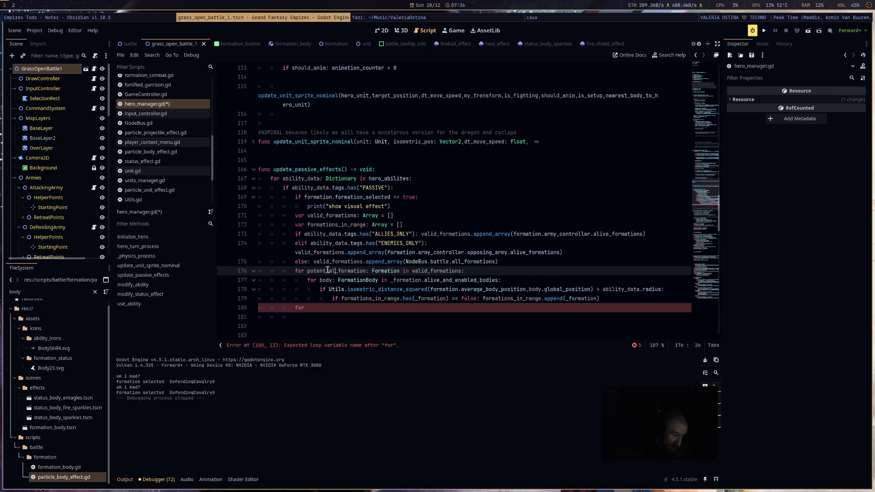
{"action": "double_click", "coordinate": [327, 270]}
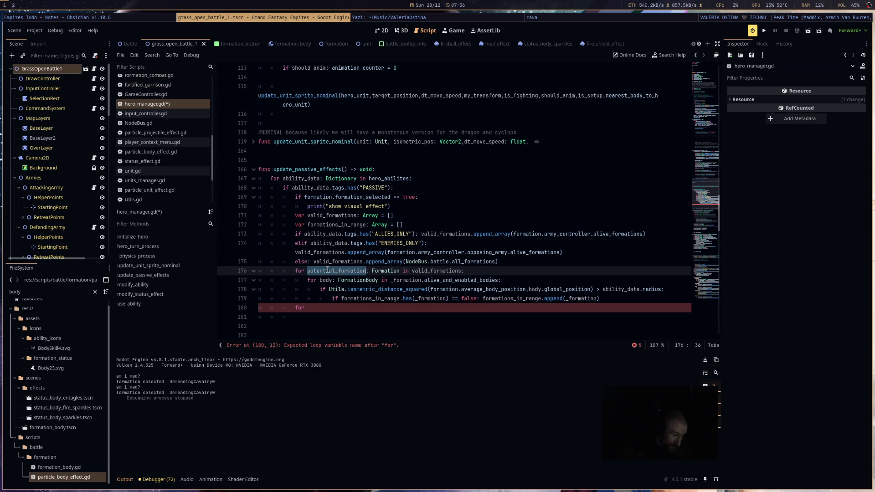
{"action": "double_click", "coordinate": [407, 280]}
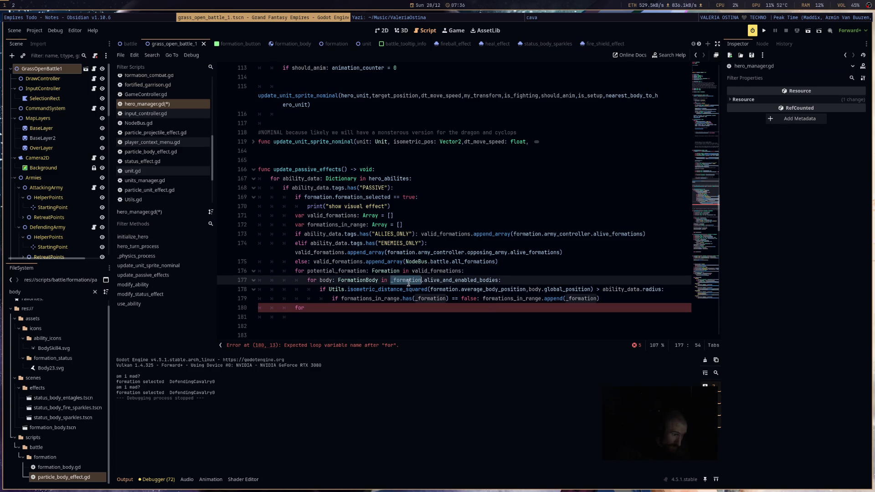
{"action": "key", "text": "ctrl+v"}
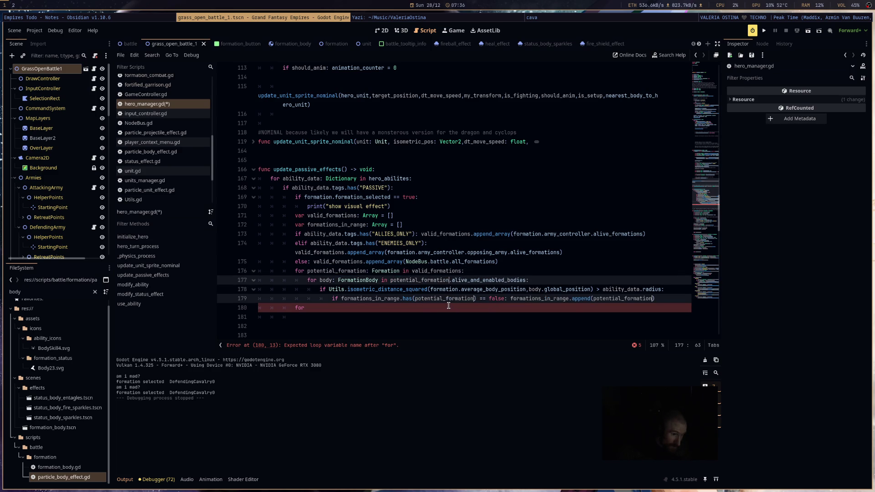
{"action": "left_click", "coordinate": [405, 314]}
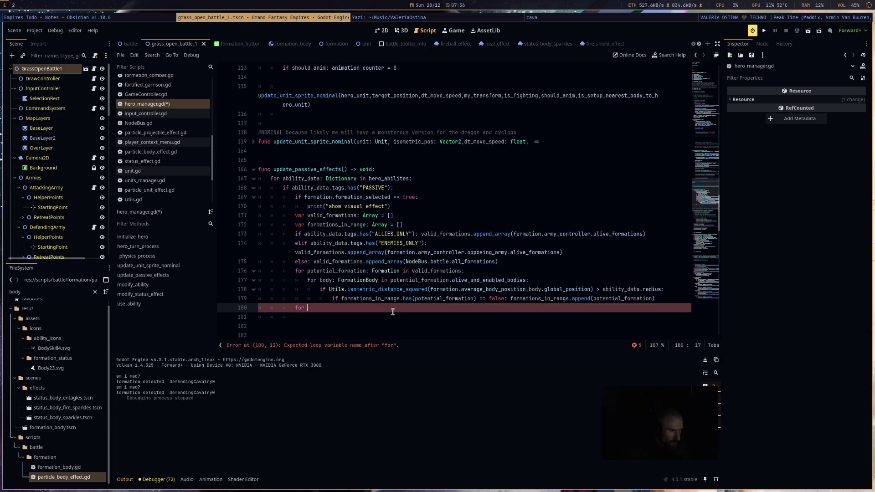
Step: Add the loop 'for valid_formation: Formation in formations_in_range:'
{"action": "type", "text": "valid"}
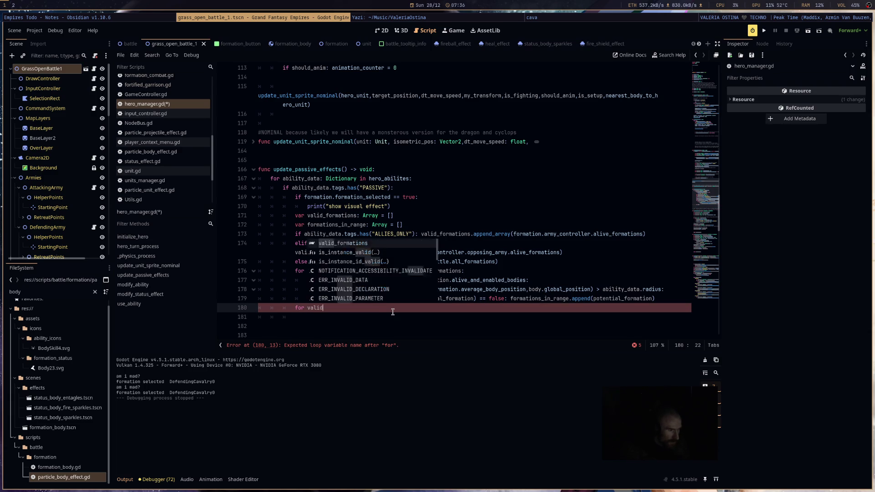
{"action": "type", "text": "_forma"}
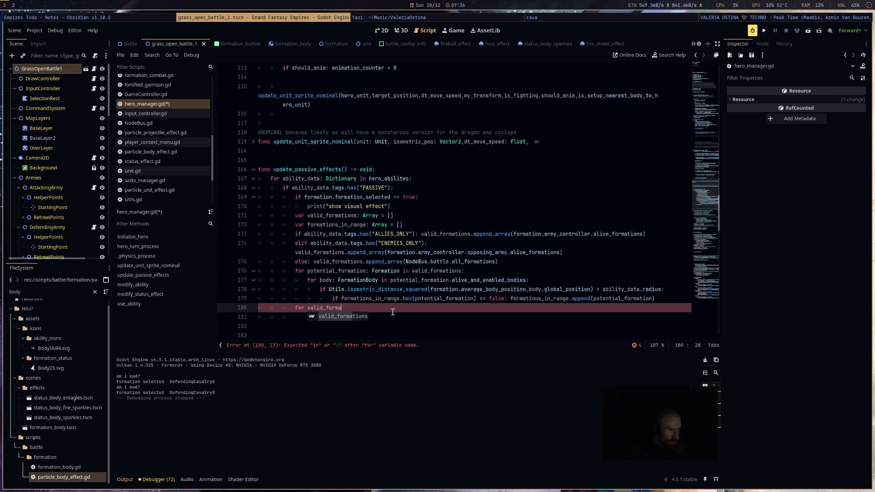
{"action": "type", "text": "tion"}
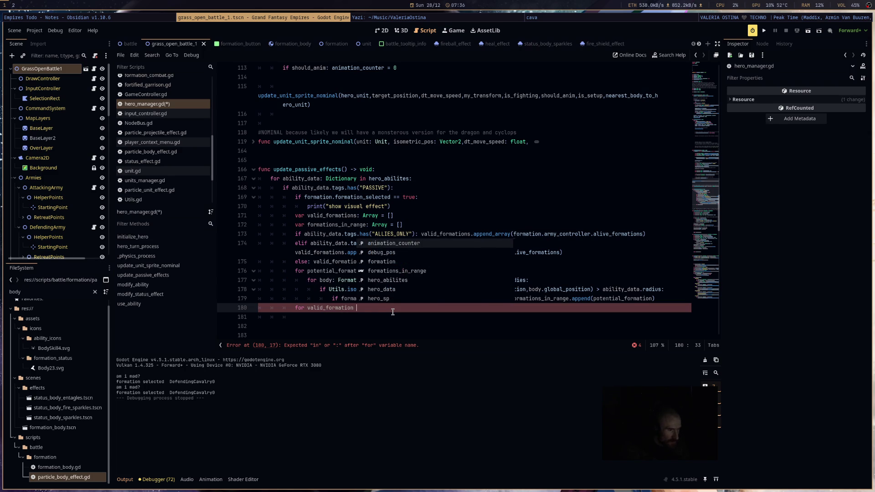
{"action": "type", "text": ": Formation in "}
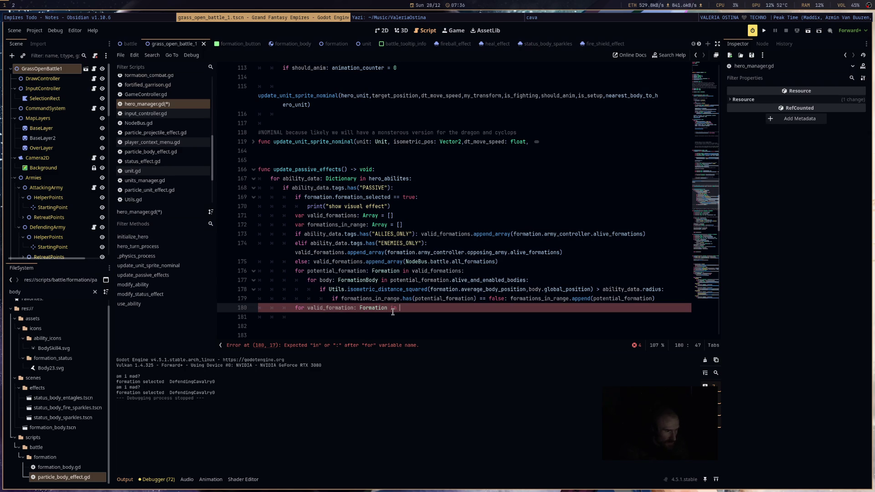
{"action": "type", "text": "formations_in"}
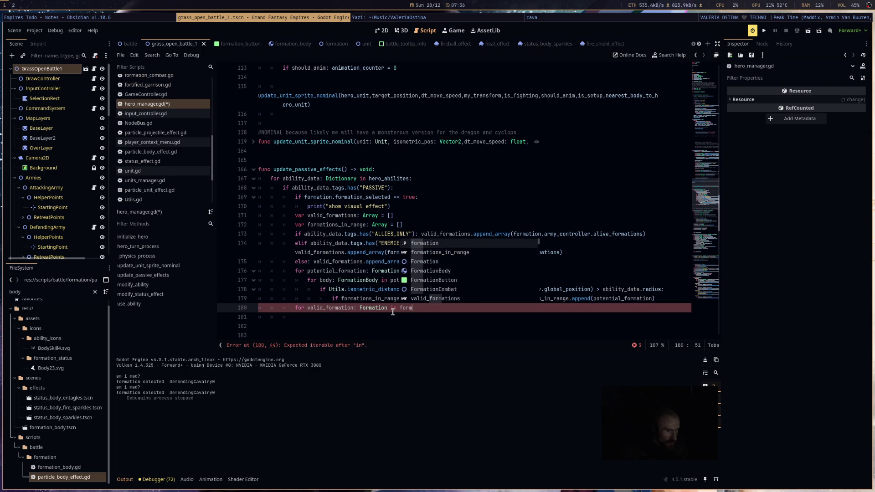
{"action": "key", "text": "Return"}
{"action": "type", "text": ":"}
{"action": "key", "text": "Return"}
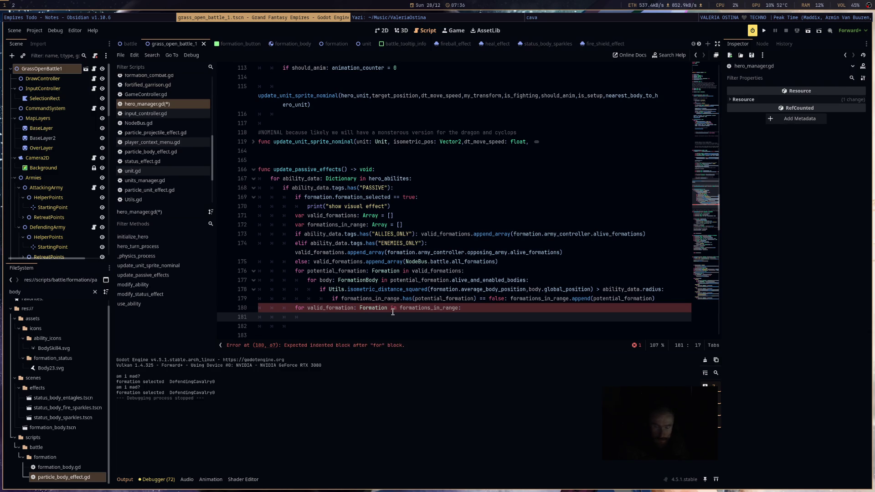
Step: Begin the loop body with an unfinished valid_formation.effects_manager. access
{"action": "type", "text": "if"}
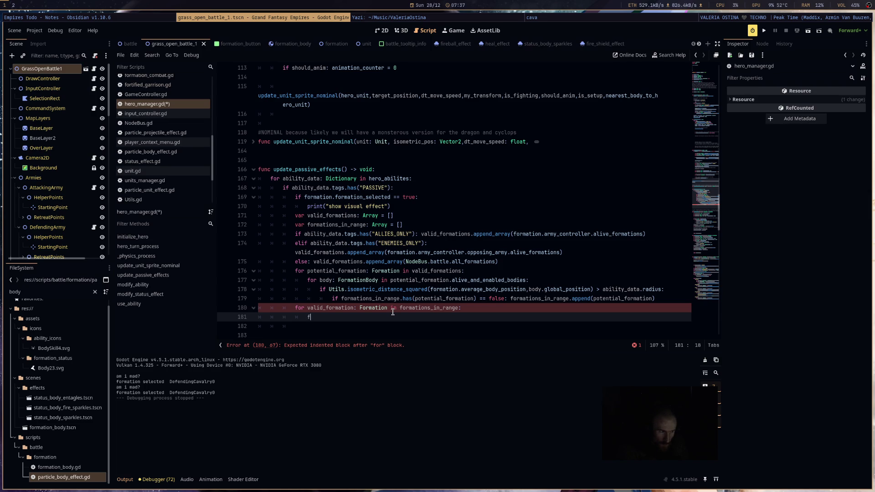
{"action": "type", "text": "f"}
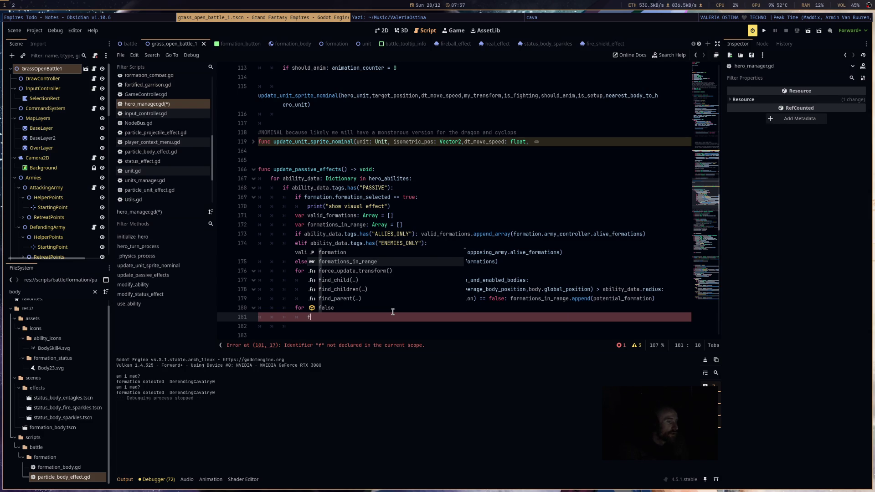
{"action": "key", "text": "BackSpace"}
{"action": "type", "text": "va"}
{"action": "key", "text": "Return"}
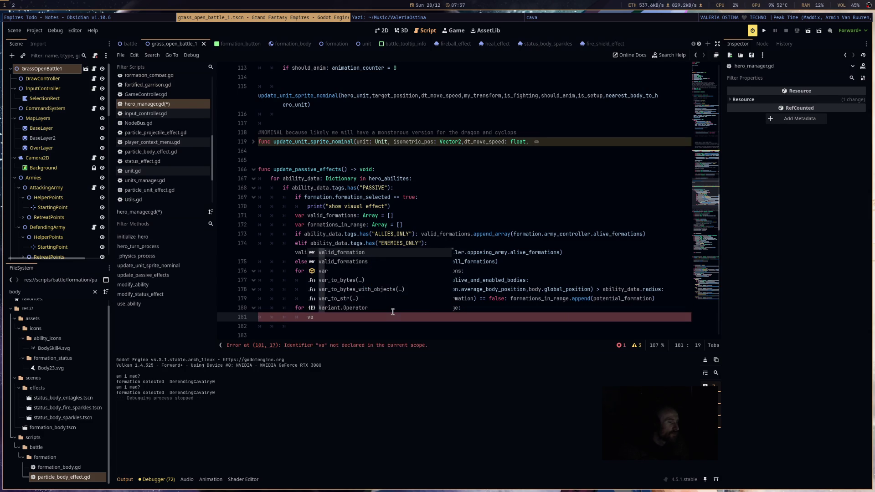
{"action": "type", "text": "."}
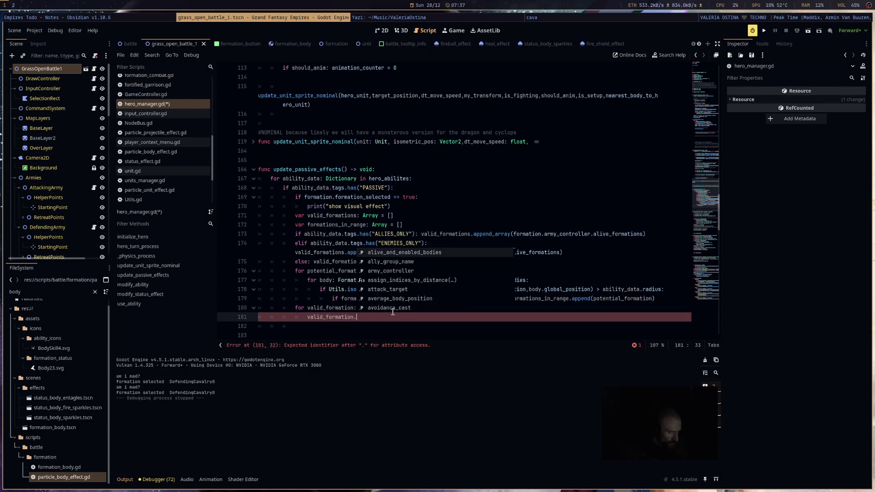
{"action": "type", "text": "eff"}
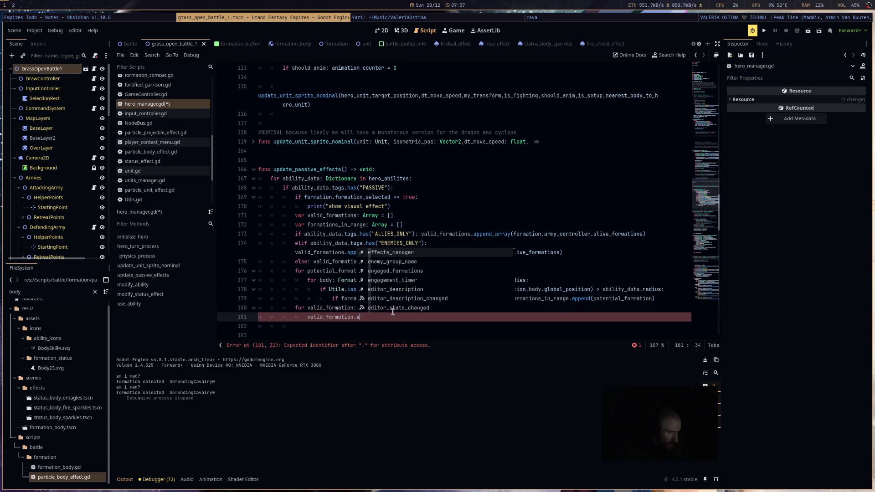
{"action": "key", "text": "Return"}
{"action": "type", "text": "."}
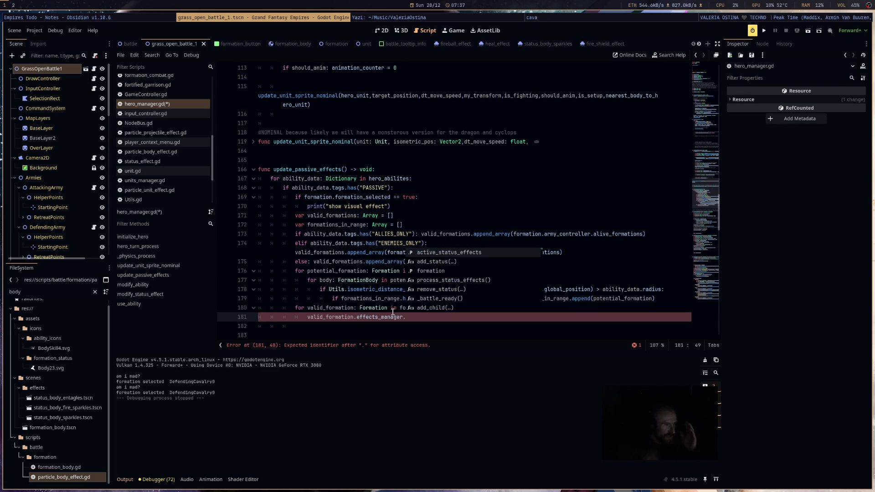
{"action": "key", "text": "Escape"}
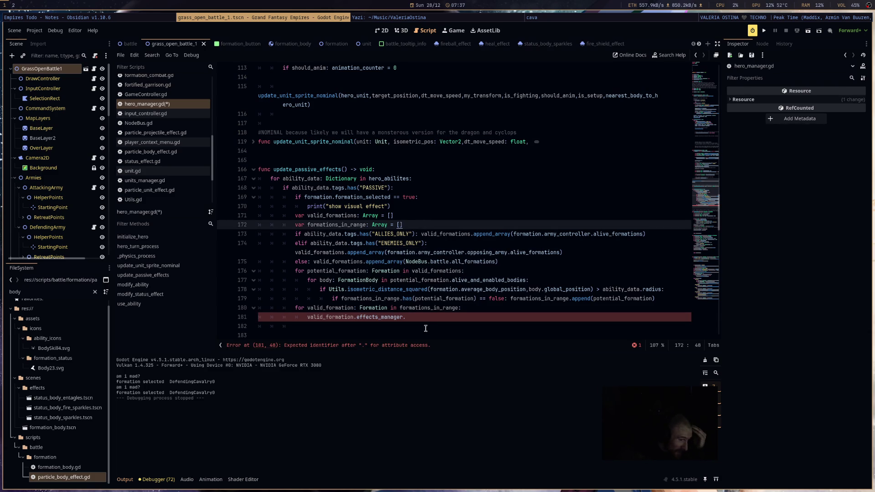
{"action": "left_click", "coordinate": [423, 223]}
Step: Insert a blank line after the array declarations and add a '#visuals' comment after the PASSIVE tag check
{"action": "key", "text": "Return"}
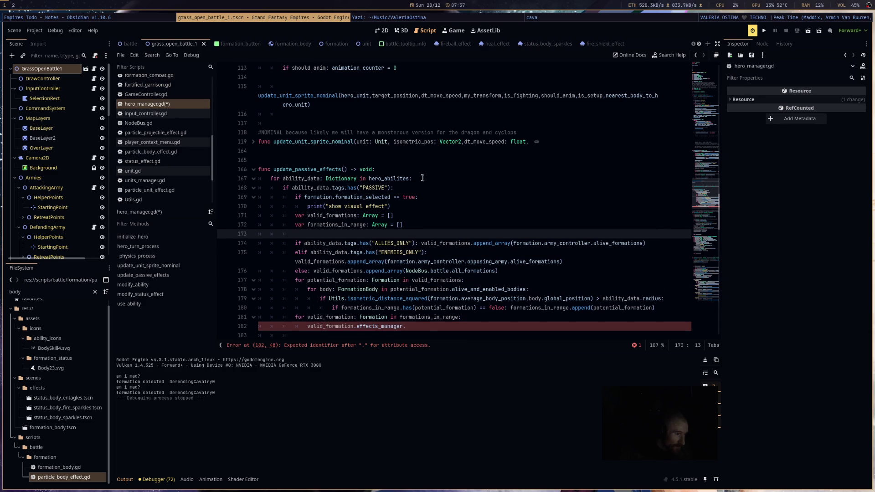
{"action": "left_click", "coordinate": [413, 188]}
{"action": "key", "text": "Return"}
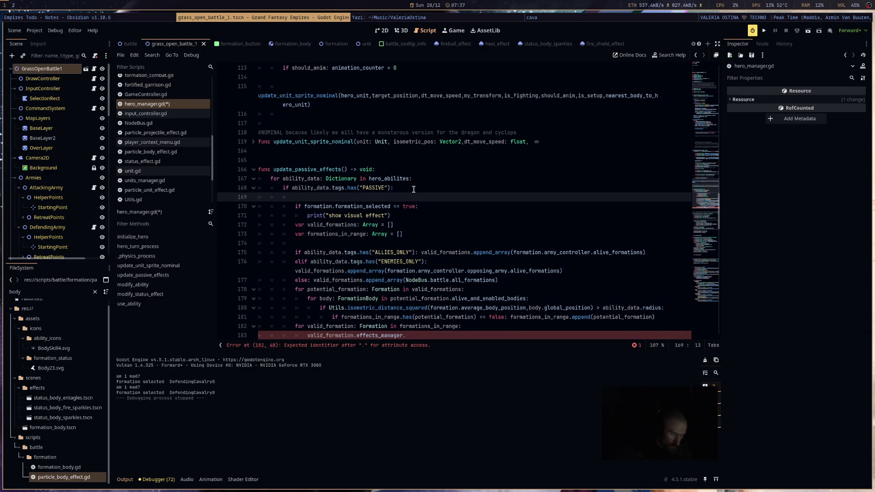
{"action": "type", "text": "#visuals"}
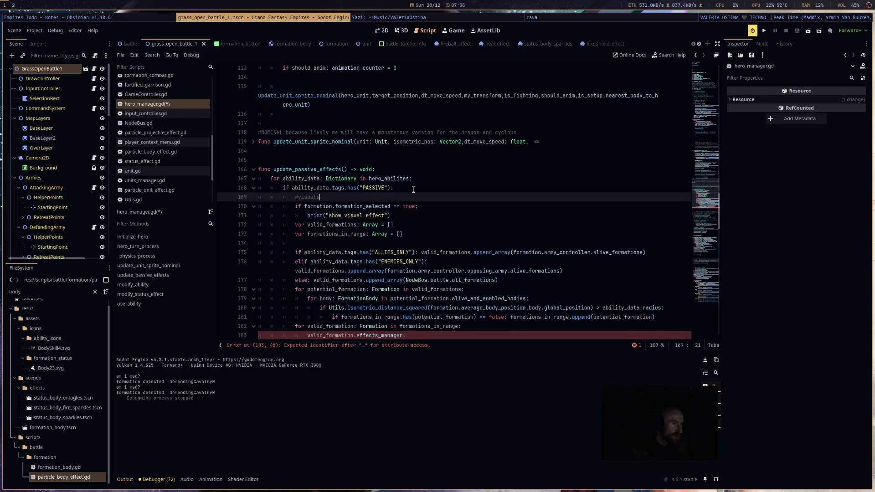
Step: Add the comment '#find the valid formatioins thats are in range' and delete the stray blank line
{"action": "left_click", "coordinate": [419, 217]}
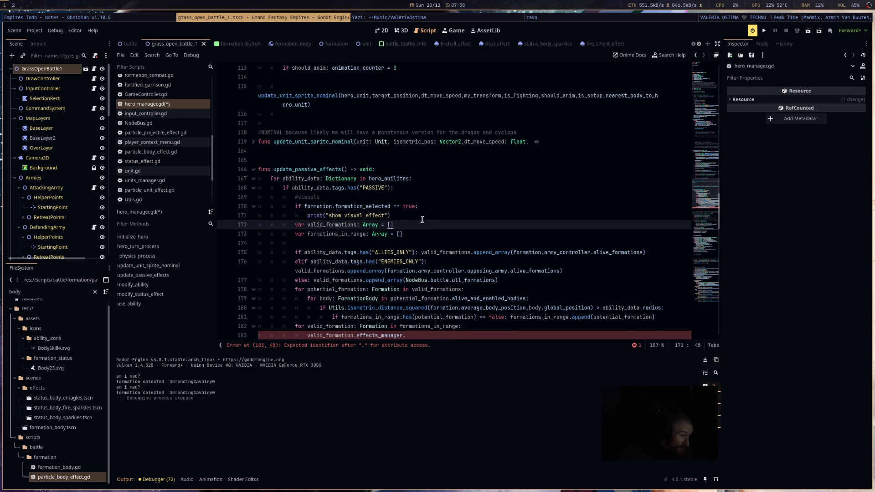
{"action": "key", "text": "Return"}
{"action": "type", "text": "#"}
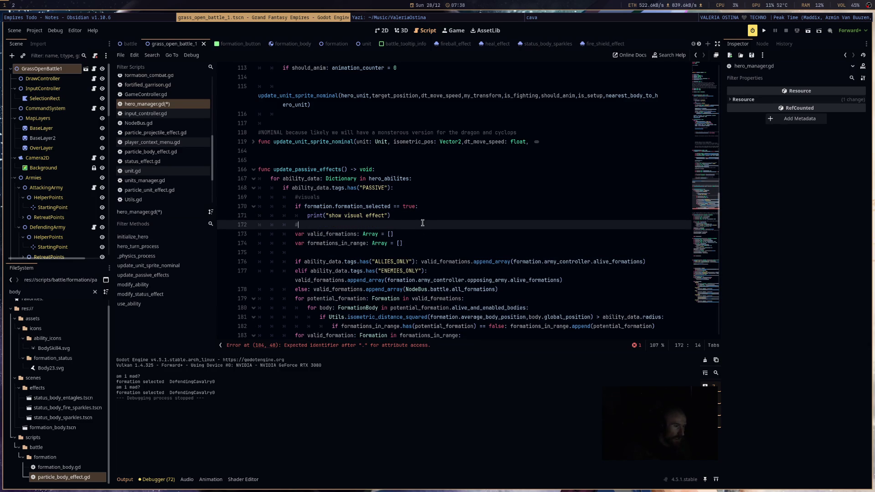
{"action": "type", "text": "find the va"}
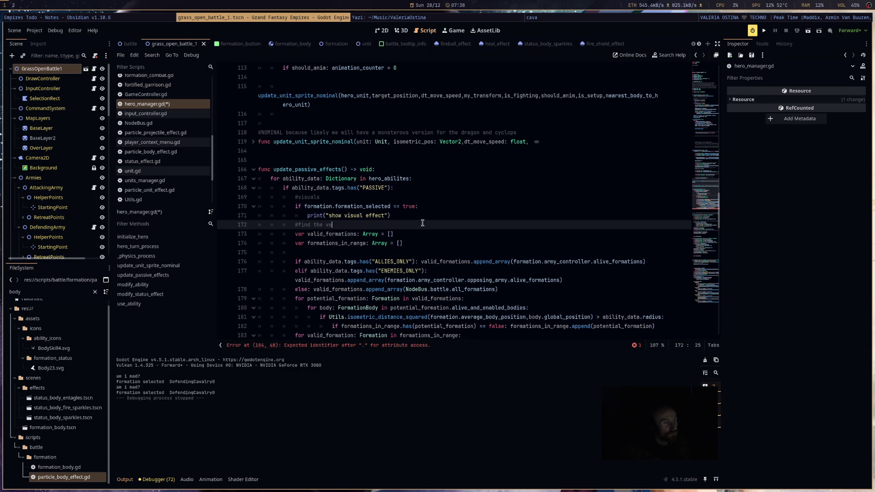
{"action": "type", "text": "lid formatioins thats "}
{"action": "type", "text": "are in range"}
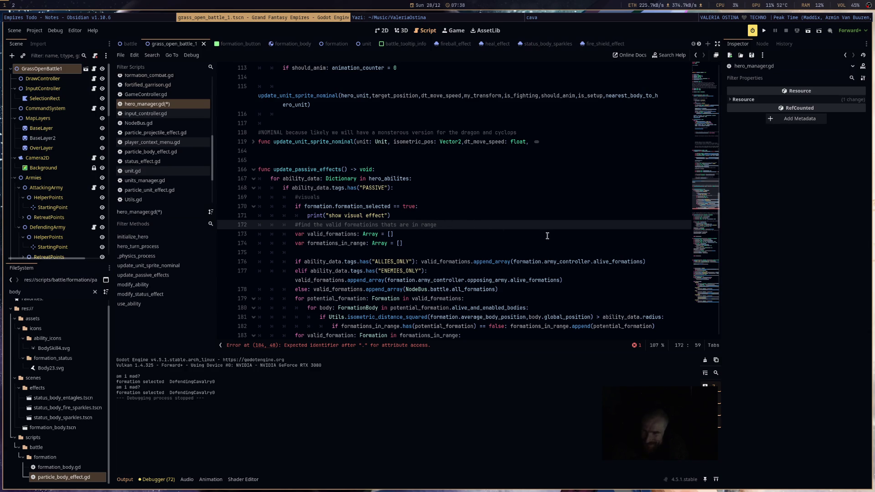
{"action": "left_click_drag", "start_coordinate": [346, 253], "coordinate": [227, 253]}
{"action": "key", "text": "BackSpace"}
{"action": "key", "text": "BackSpace"}
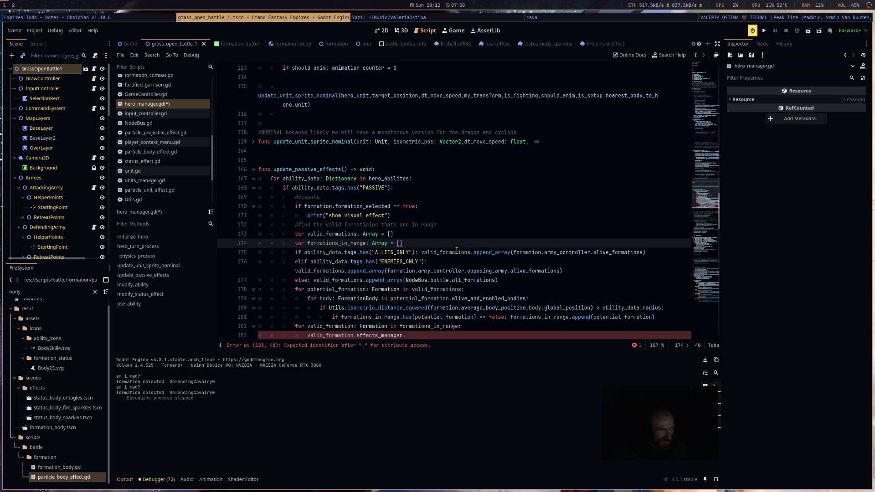
{"action": "scroll", "coordinate": [469, 243], "scroll_direction": "down", "scroll_amount": 1}
Step: Insert a blank line after the in-range append line, just above the formations_in_range loop
{"action": "scroll", "coordinate": [469, 243], "scroll_direction": "down", "scroll_amount": 3}
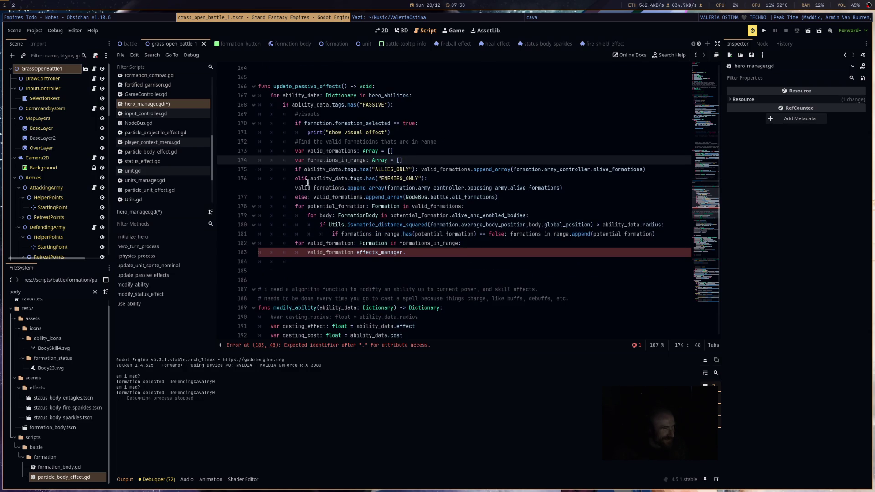
{"action": "mouse_move", "coordinate": [371, 188]}
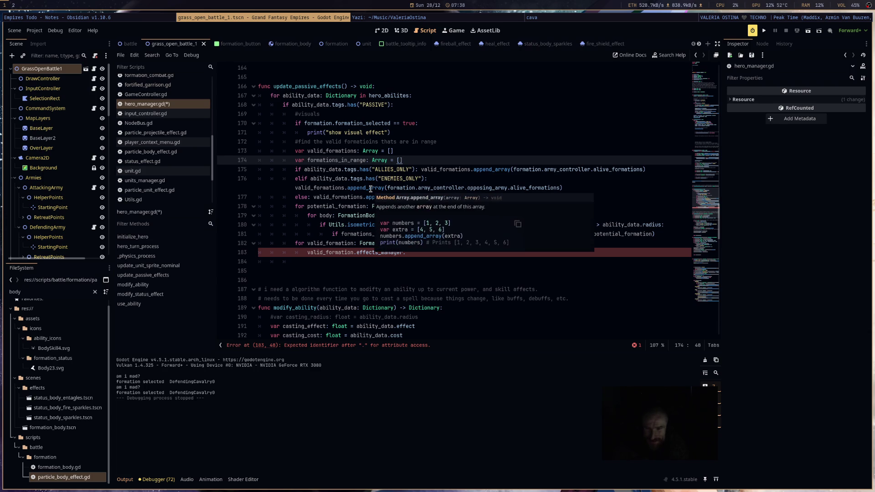
{"action": "left_click", "coordinate": [308, 234]}
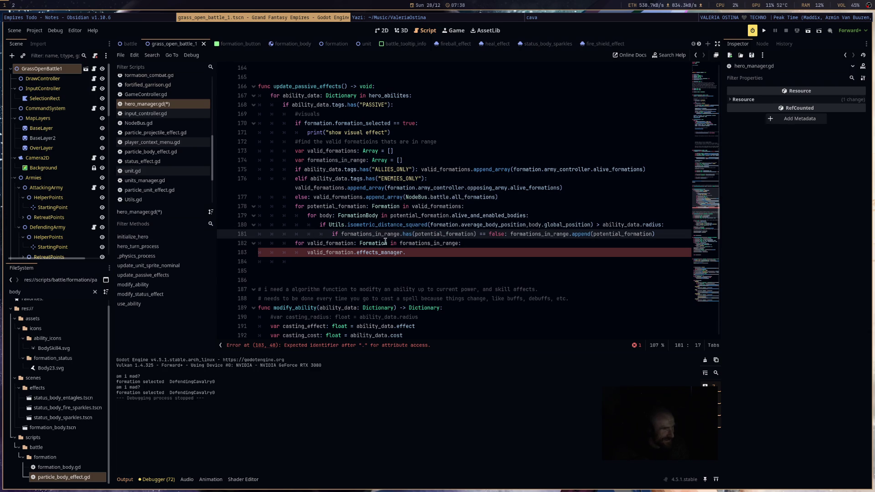
{"action": "left_click", "coordinate": [689, 236]}
{"action": "key", "text": "Return"}
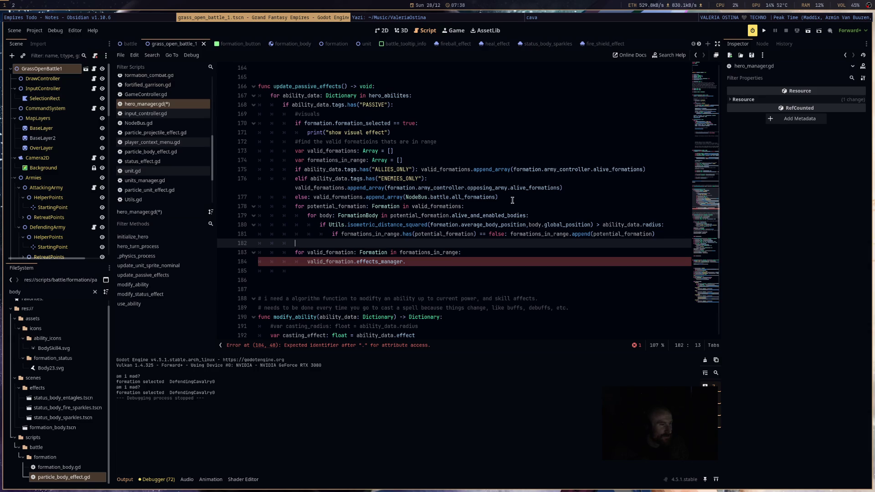
{"action": "left_click", "coordinate": [512, 200]}
{"action": "left_click", "coordinate": [483, 244]}
Step: Type the comment '#add or reset the passive effect' on the new blank line
{"action": "left_click_drag", "start_coordinate": [294, 141], "coordinate": [472, 141]}
{"action": "left_click", "coordinate": [386, 246]}
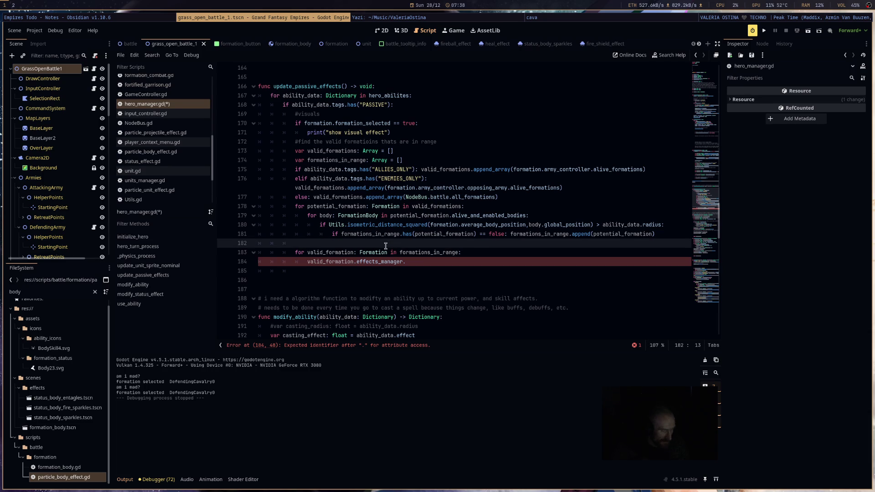
{"action": "type", "text": "#"}
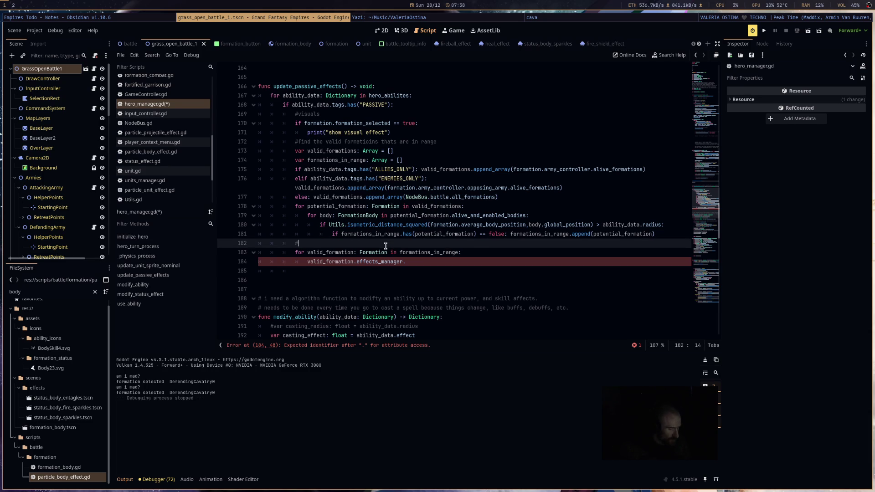
{"action": "type", "text": "add or re"}
{"action": "type", "text": "set the"}
{"action": "key", "text": "BackSpace"}
{"action": "type", "text": "passive effec"}
{"action": "type", "text": "t"}
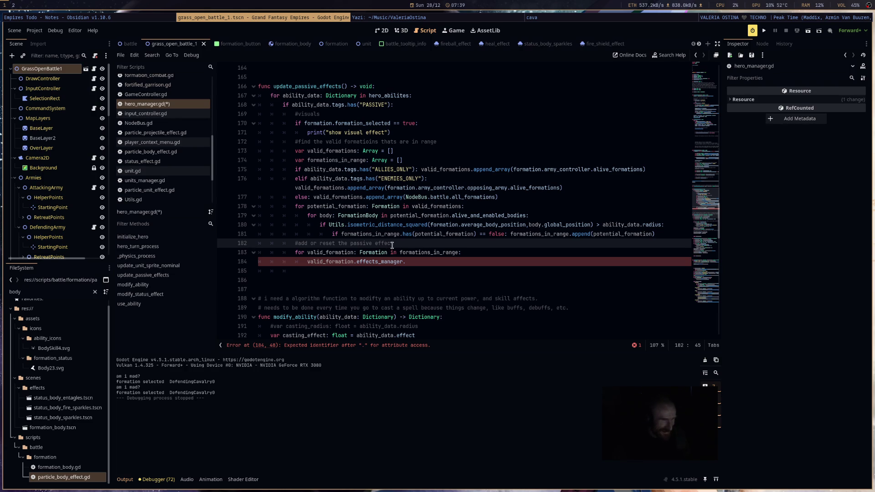
{"action": "key", "text": "Down"}
{"action": "key", "text": "Down"}
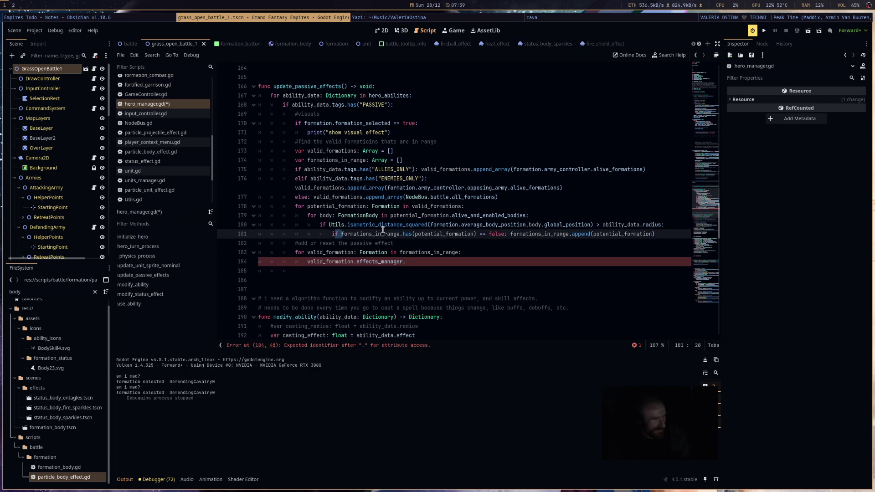
{"action": "left_click", "coordinate": [663, 234]}
{"action": "left_click", "coordinate": [590, 252]}
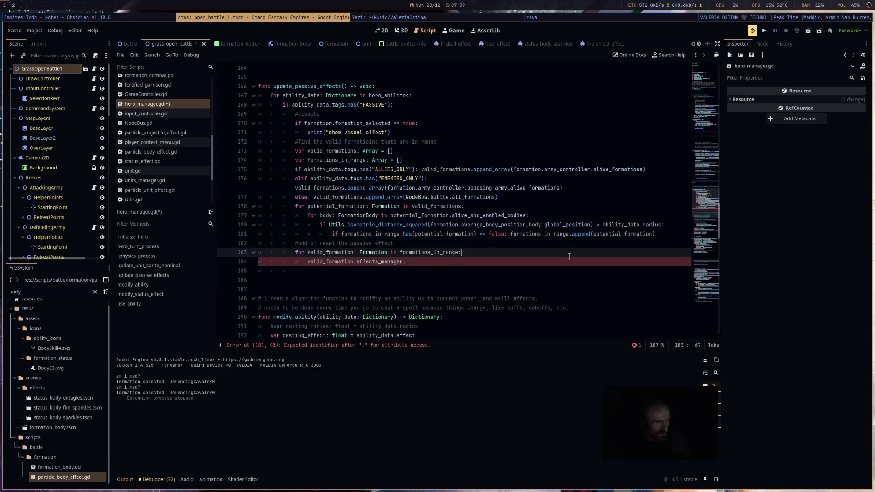
Step: Complete line 184 as effects_manager.add_status(ability_data.key), then switch focus to the video player
{"action": "left_click", "coordinate": [568, 261]}
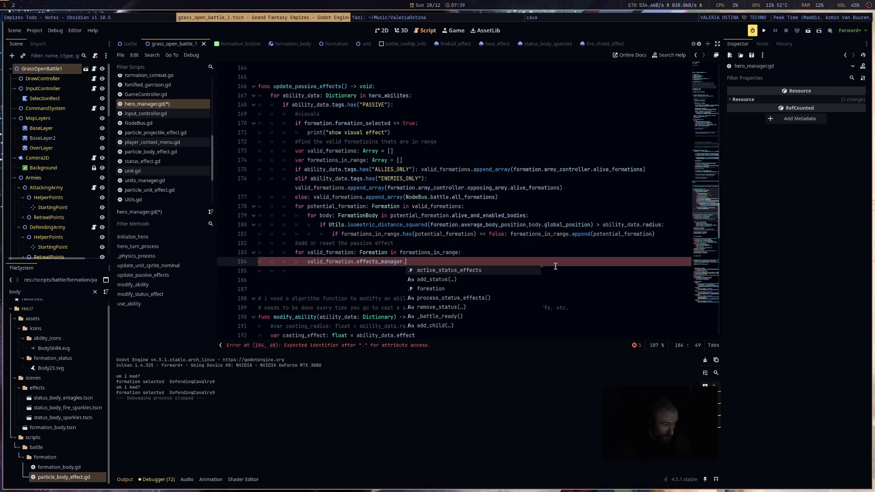
{"action": "type", "text": "add"}
{"action": "key", "text": "Return"}
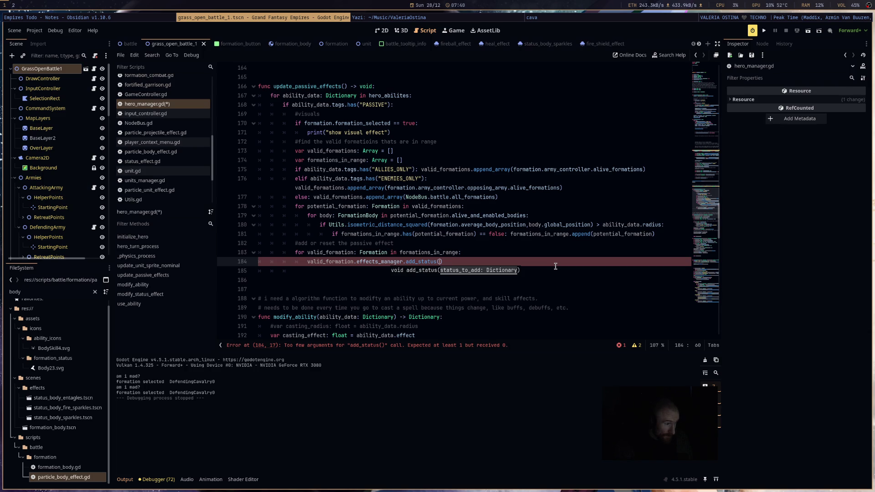
{"action": "type", "text": "ability_data.k"}
{"action": "type", "text": "ey"}
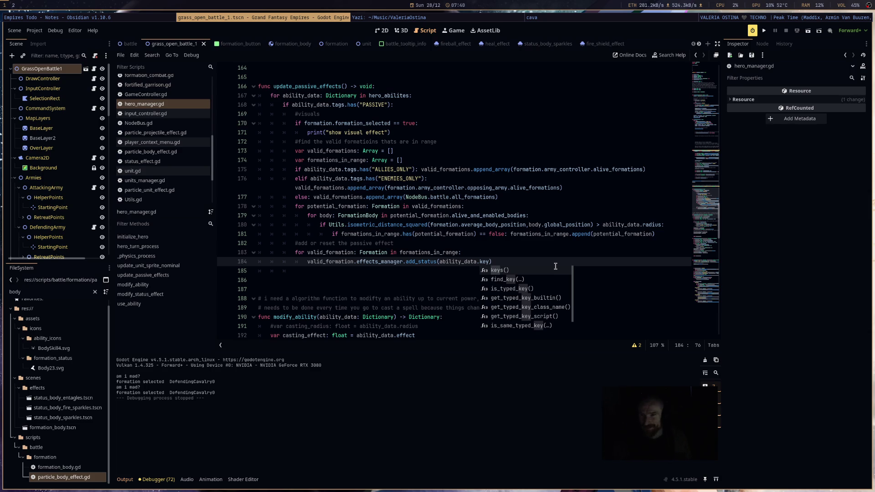
{"action": "key", "text": "super+Right"}
{"action": "key", "text": "super+Right"}
{"action": "key", "text": "super+Right"}
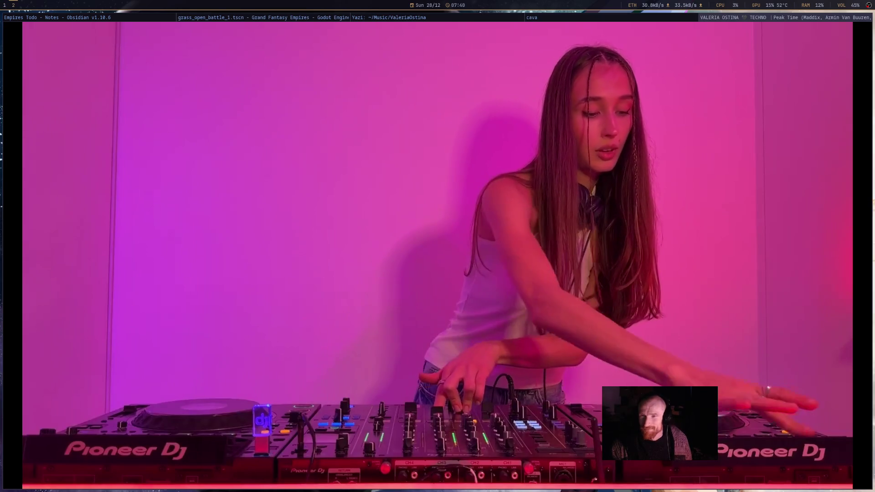
Step: Bring the Godot editor back to the front, with the caret past the add_status closing parenthesis
{"action": "key", "text": "super+Left"}
{"action": "key", "text": "super+Left"}
{"action": "key", "text": "super+Left"}
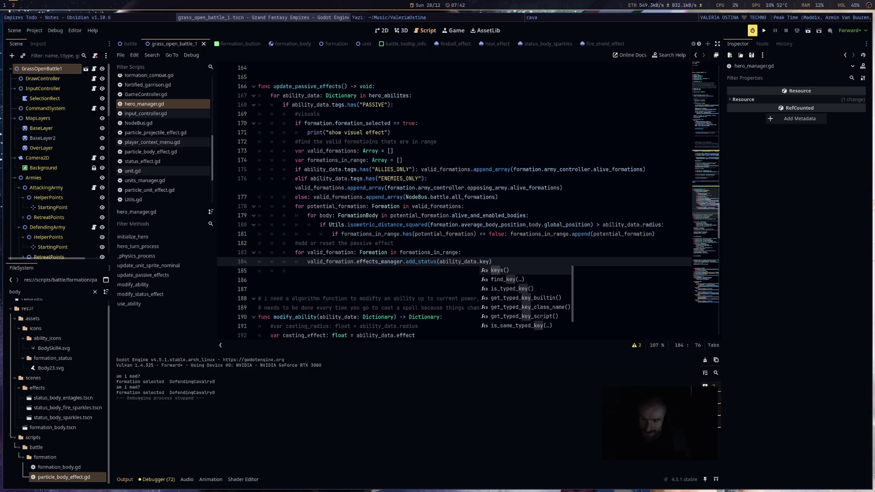
{"action": "left_click", "coordinate": [649, 262]}
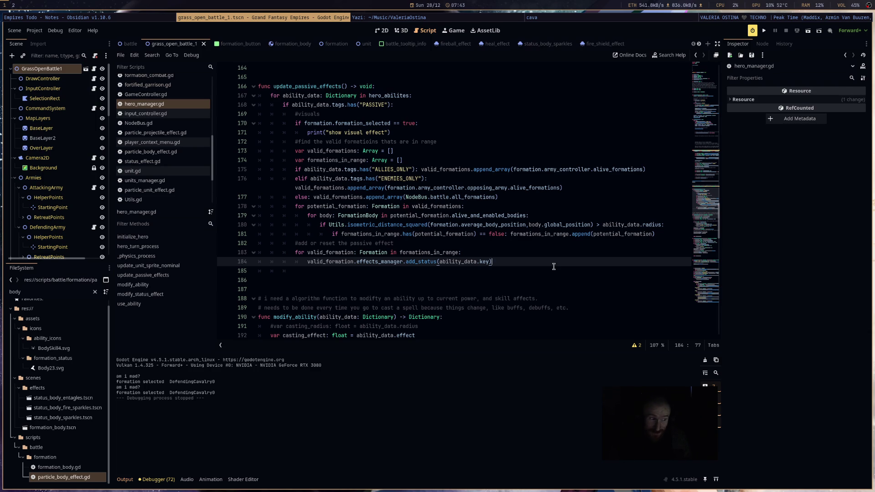
Step: Add a new line after the add_status(ability_data.key) call and save hero_manager.gd
{"action": "key", "text": "Return"}
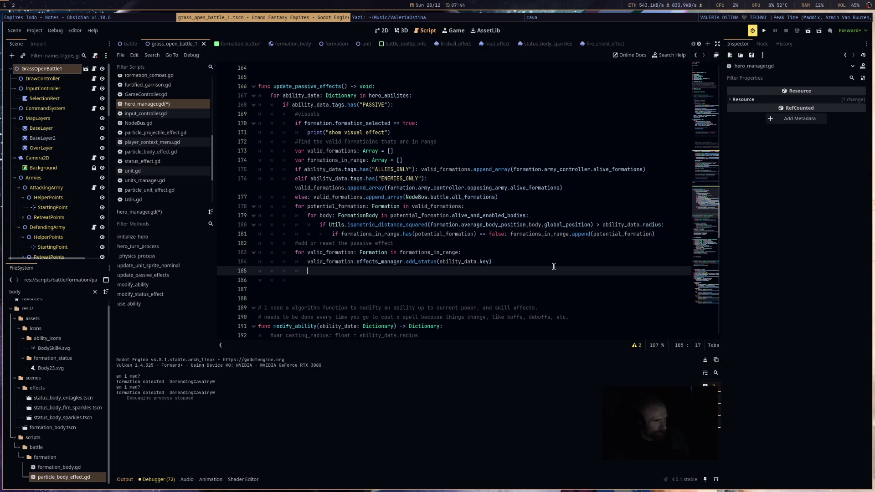
{"action": "key", "text": "ctrl+s"}
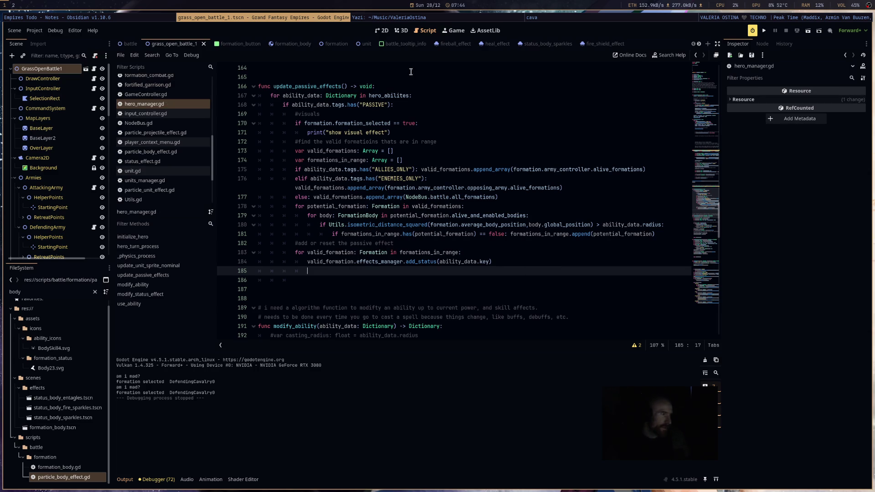
{"action": "scroll", "coordinate": [164, 144], "scroll_direction": "down", "scroll_amount": 1}
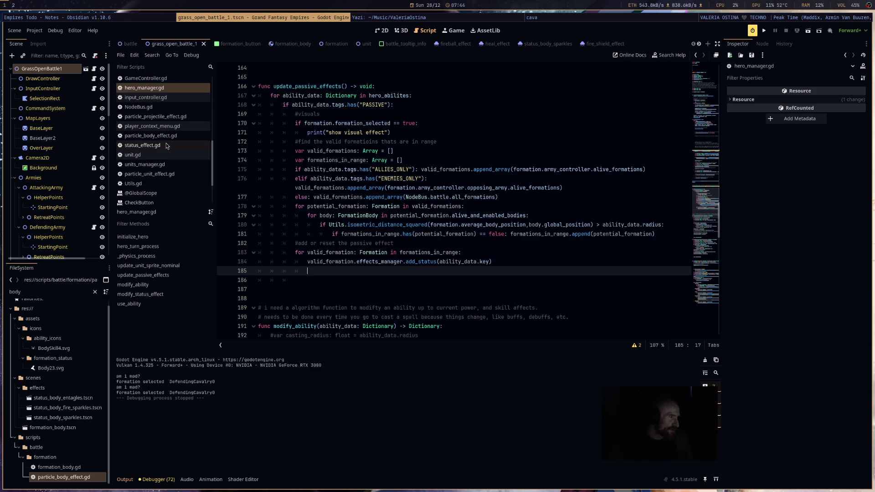
Step: Open status_effect.gd and type a new "ENCOURAGE": branch on line 94, below ENTANGLE
{"action": "left_click", "coordinate": [167, 146]}
{"action": "scroll", "coordinate": [165, 151], "scroll_direction": "down", "scroll_amount": 1}
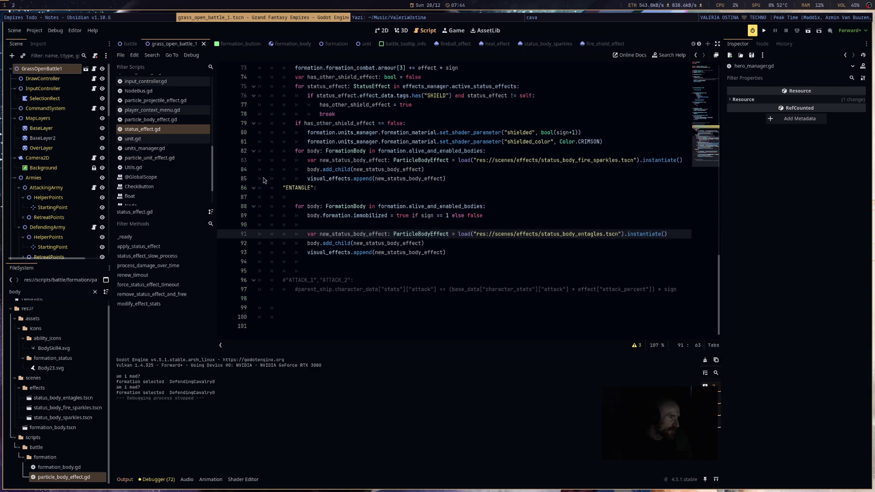
{"action": "scroll", "coordinate": [331, 196], "scroll_direction": "up", "scroll_amount": 3}
{"action": "scroll", "coordinate": [312, 287], "scroll_direction": "down", "scroll_amount": 2}
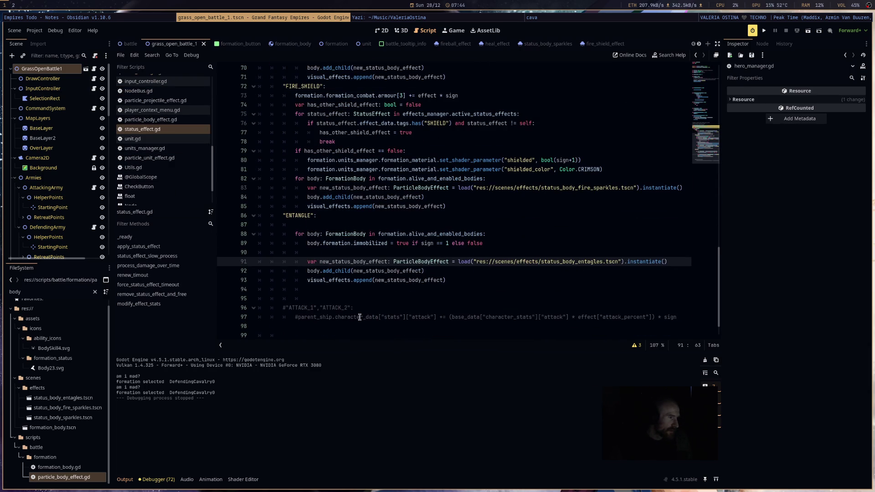
{"action": "left_click", "coordinate": [310, 290]}
{"action": "type", "text": "\""}
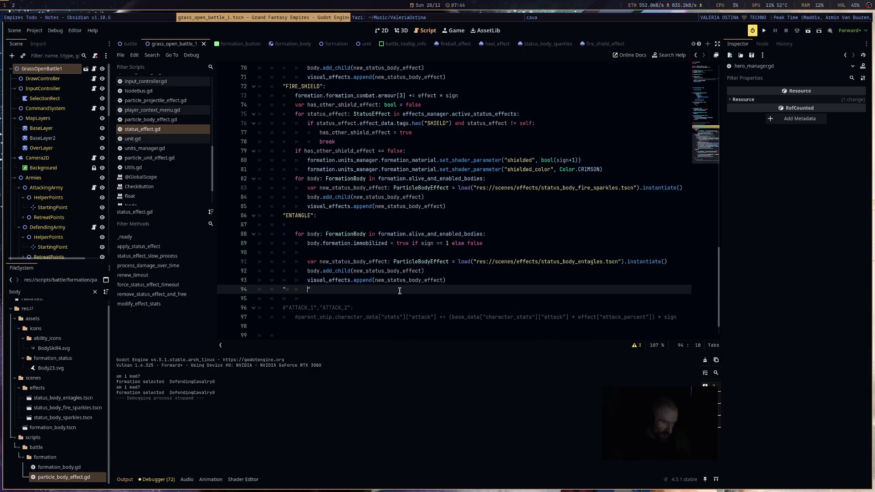
{"action": "key", "text": "BackSpace"}
{"action": "key", "text": "BackSpace"}
{"action": "type", "text": "ENO"}
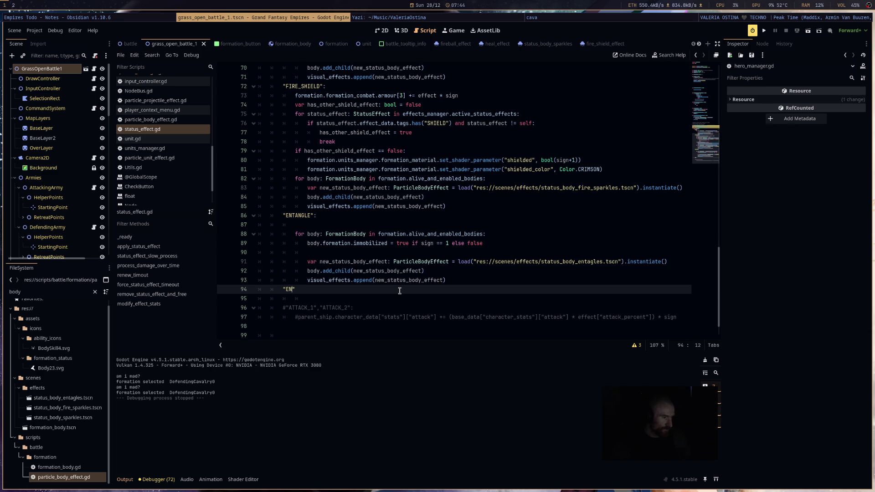
{"action": "key", "text": "BackSpace"}
{"action": "type", "text": "COURAGE\""}
{"action": "type", "text": ":"}
{"action": "key", "text": "Return"}
{"action": "key", "text": "Down"}
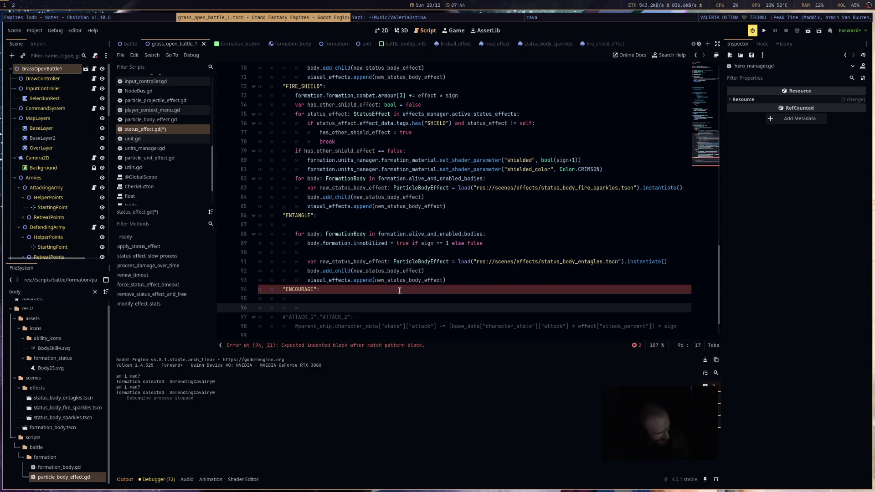
Step: Remove the empty line 87 inside the ENTANGLE block
{"action": "key", "text": "Up"}
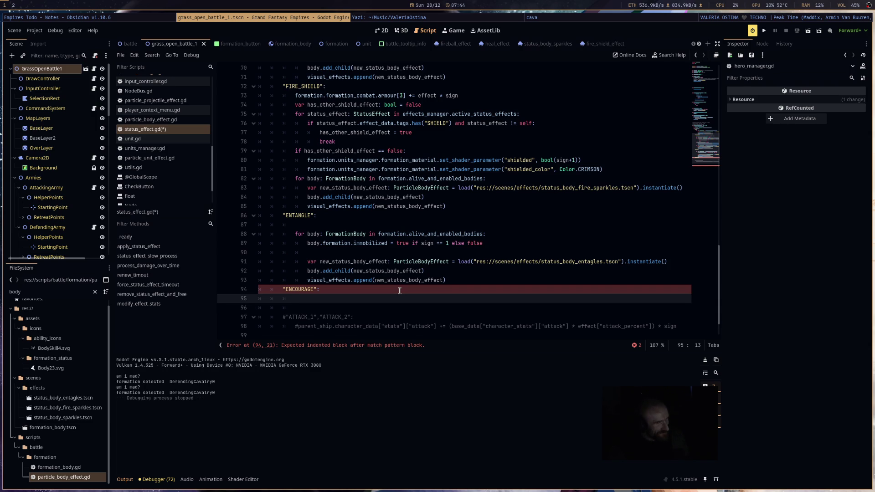
{"action": "key", "text": "Up"}
{"action": "key", "text": "Up"}
{"action": "key", "text": "Up"}
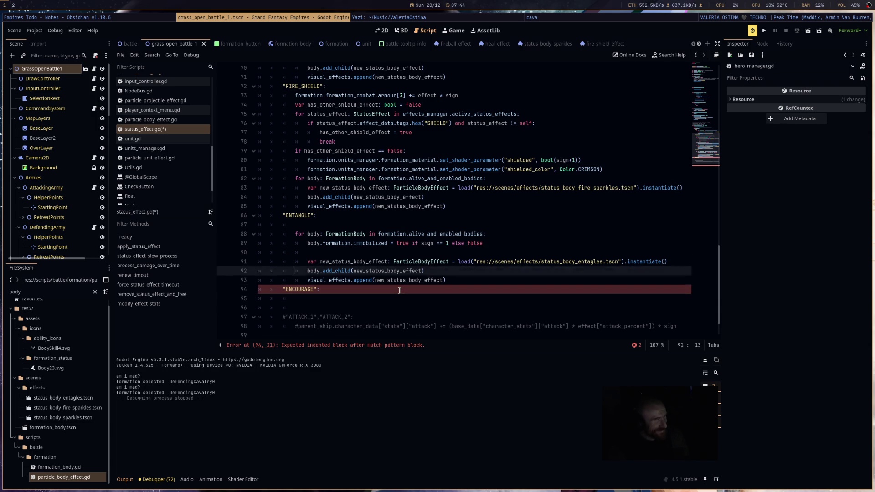
{"action": "key", "text": "BackSpace"}
{"action": "key", "text": "Down"}
{"action": "key", "text": "Down"}
{"action": "key", "text": "Down"}
{"action": "key", "text": "Down"}
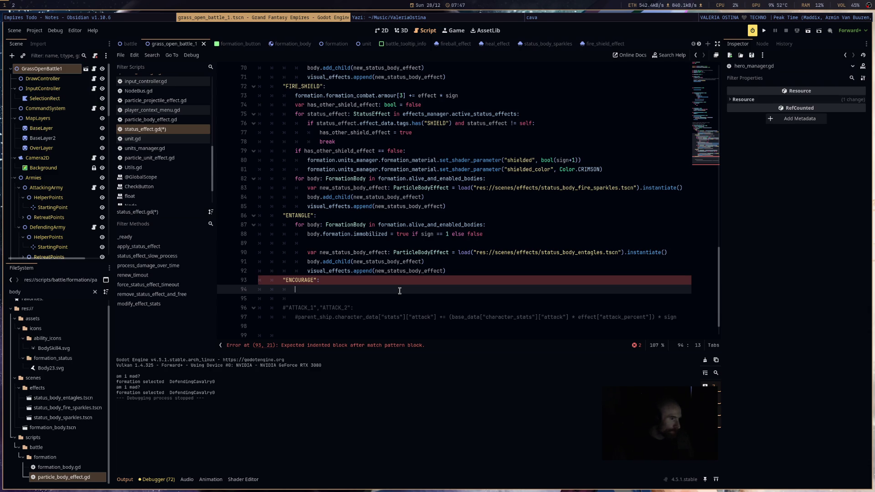
Step: Put a 'pass' placeholder in the ENCOURAGE branch and save status_effect.gd
{"action": "scroll", "coordinate": [358, 233], "scroll_direction": "up", "scroll_amount": 4}
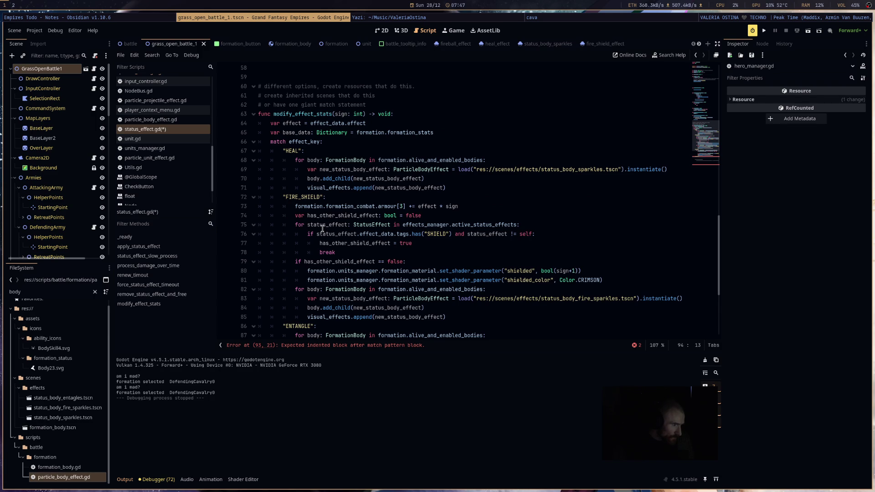
{"action": "scroll", "coordinate": [322, 227], "scroll_direction": "up", "scroll_amount": 2}
{"action": "scroll", "coordinate": [322, 228], "scroll_direction": "down", "scroll_amount": 3}
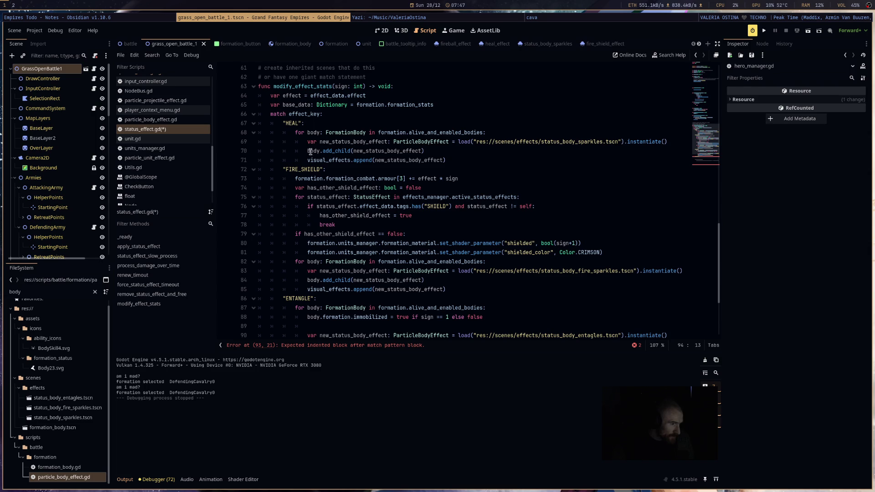
{"action": "scroll", "coordinate": [302, 193], "scroll_direction": "down", "scroll_amount": 3}
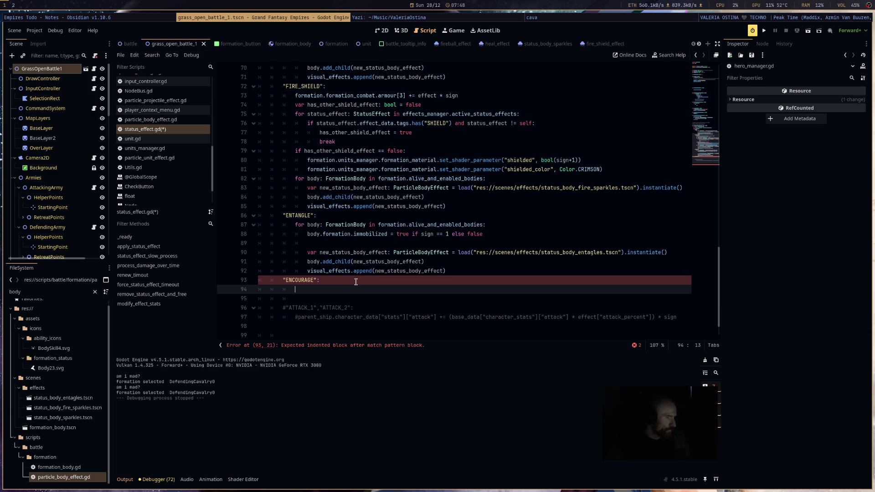
{"action": "type", "text": "pass"}
{"action": "key", "text": "ctrl+s"}
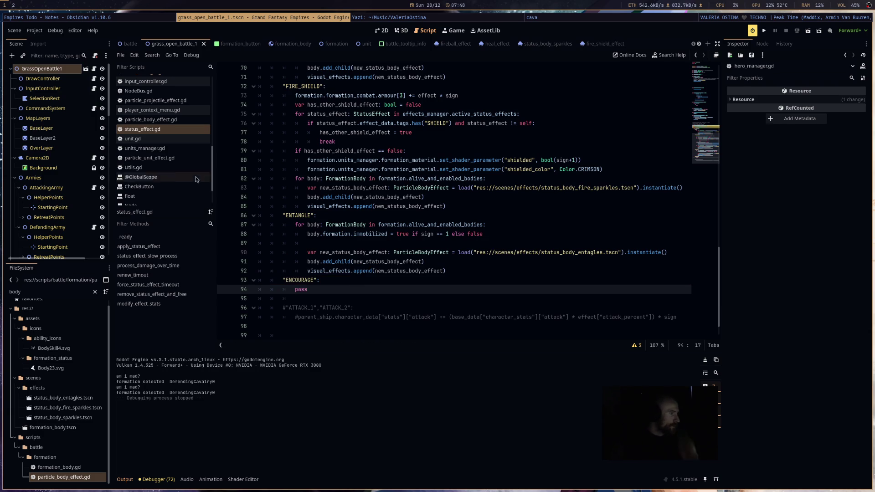
Step: Open DataHeroes.gd, then the effects_manager.gd script
{"action": "scroll", "coordinate": [198, 144], "scroll_direction": "up", "scroll_amount": 5}
{"action": "scroll", "coordinate": [191, 144], "scroll_direction": "up", "scroll_amount": 3}
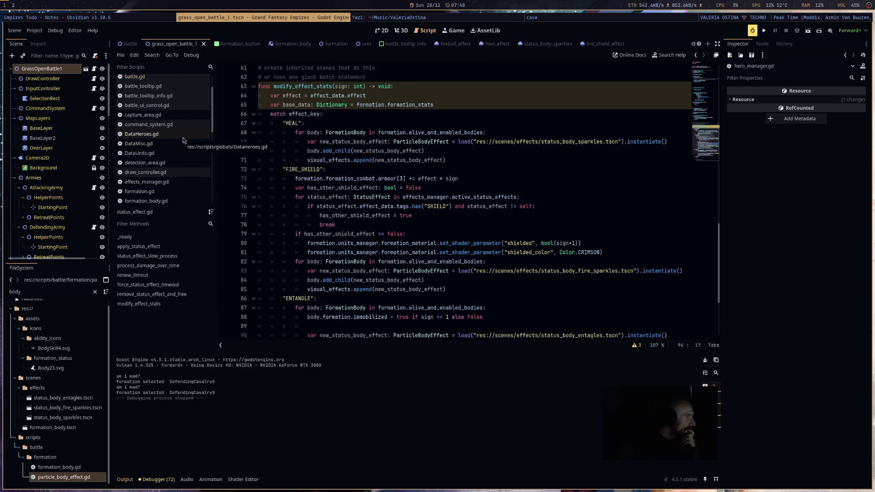
{"action": "left_click", "coordinate": [184, 138]}
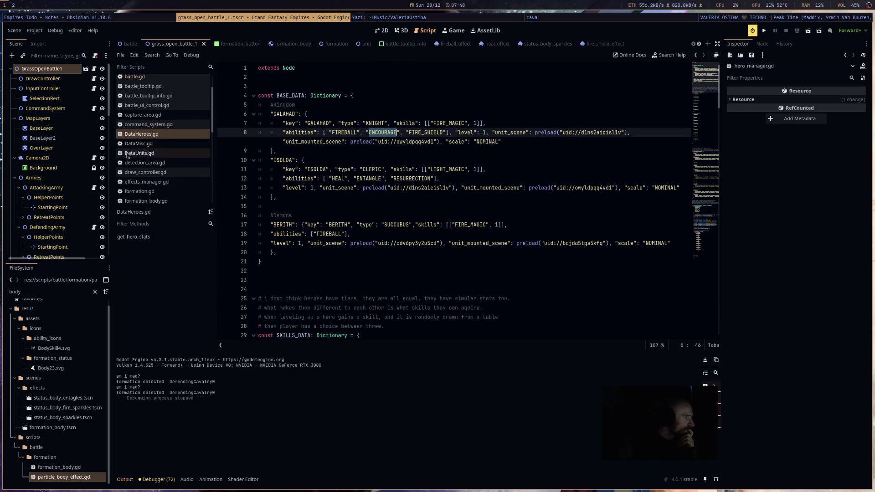
{"action": "scroll", "coordinate": [138, 167], "scroll_direction": "down", "scroll_amount": 3}
{"action": "left_click", "coordinate": [146, 137]}
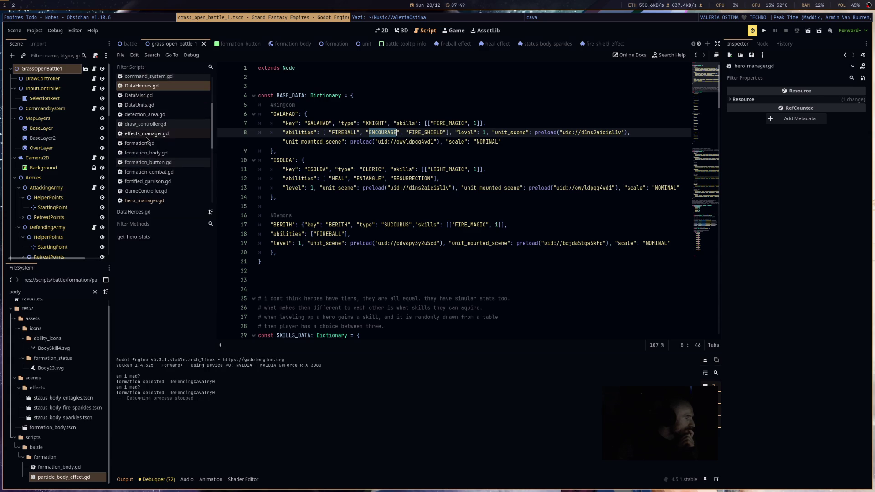
Step: Open formation_combat.gd and select the max_morale declaration line
{"action": "left_click", "coordinate": [146, 172]}
{"action": "scroll", "coordinate": [662, 173], "scroll_direction": "up", "scroll_amount": 10}
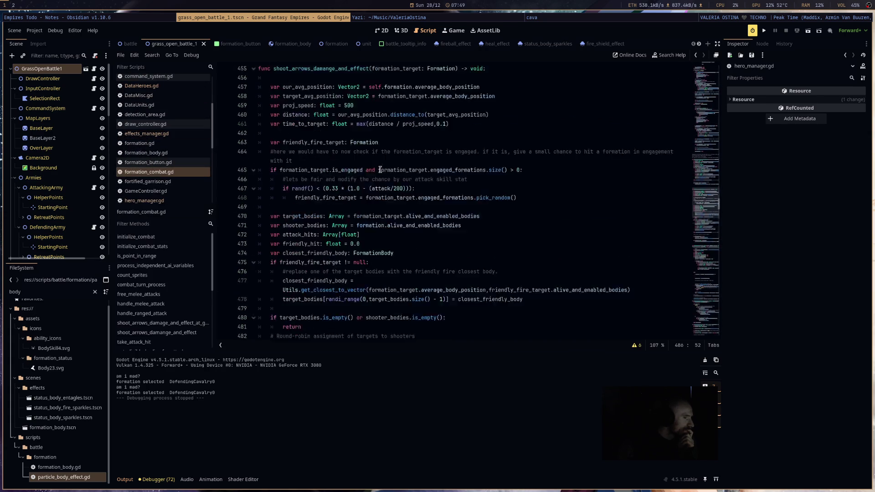
{"action": "scroll", "coordinate": [663, 173], "scroll_direction": "up", "scroll_amount": 20}
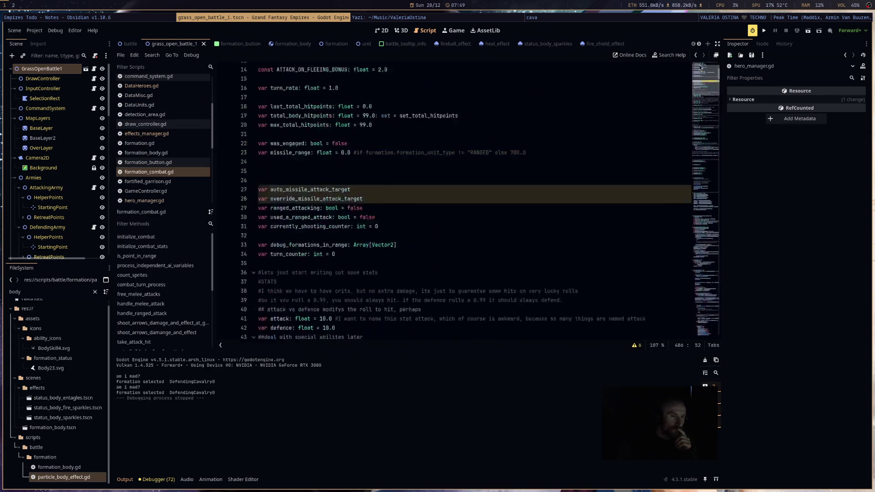
{"action": "scroll", "coordinate": [541, 160], "scroll_direction": "down", "scroll_amount": 5}
{"action": "scroll", "coordinate": [520, 175], "scroll_direction": "up", "scroll_amount": 4}
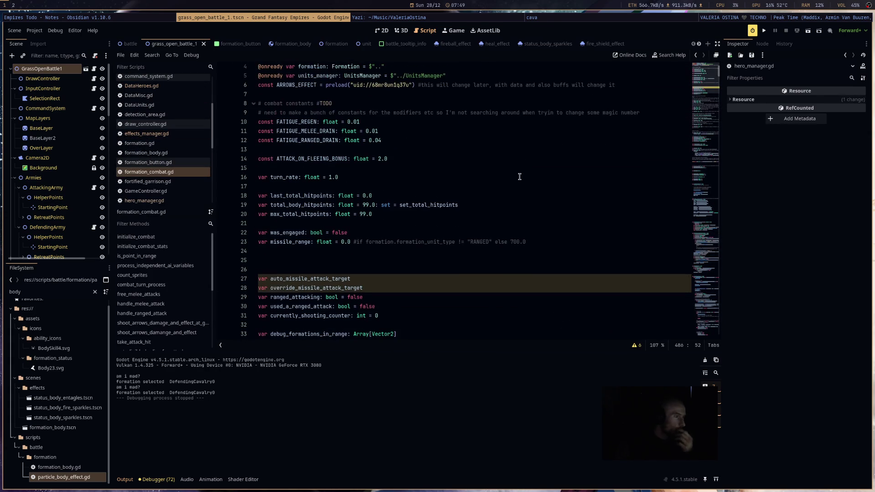
{"action": "scroll", "coordinate": [517, 176], "scroll_direction": "down", "scroll_amount": 13}
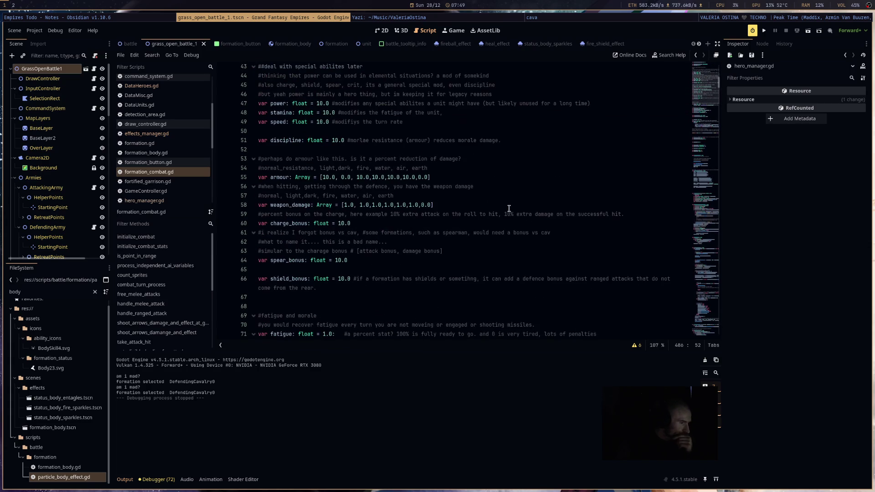
{"action": "scroll", "coordinate": [509, 209], "scroll_direction": "down", "scroll_amount": 8}
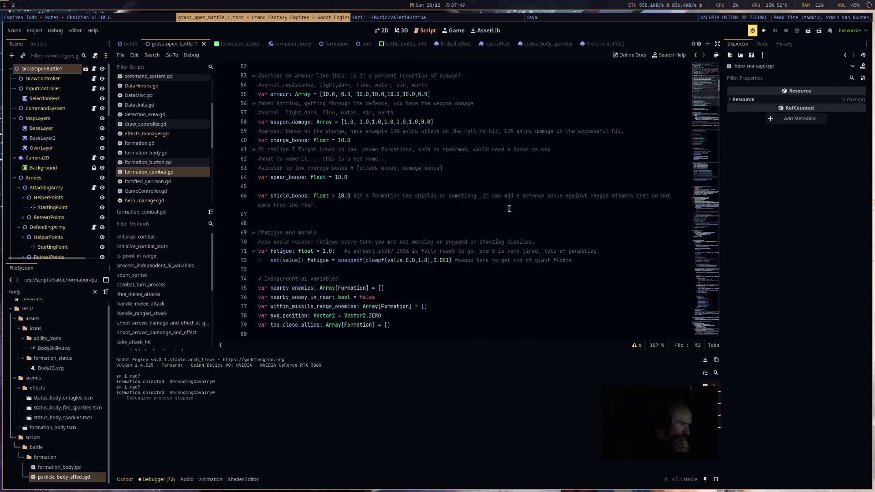
{"action": "scroll", "coordinate": [456, 209], "scroll_direction": "down", "scroll_amount": 4}
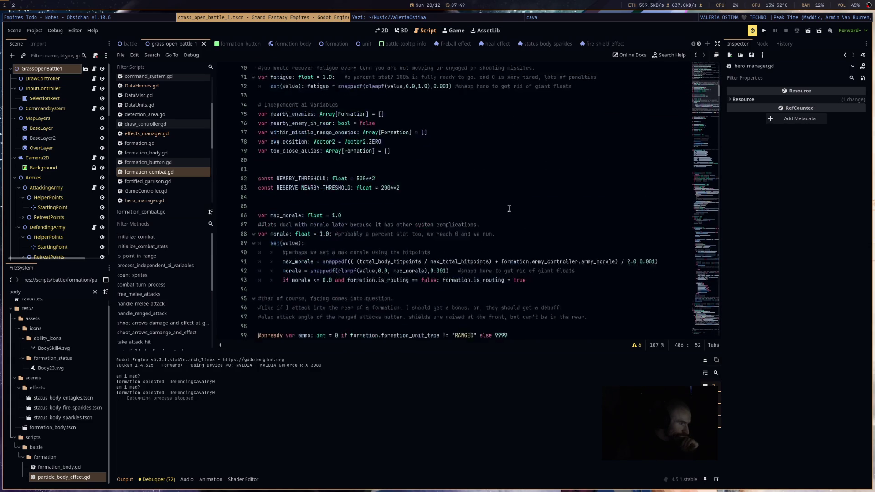
{"action": "mouse_move", "coordinate": [347, 140]}
{"action": "left_mouse_down"}
{"action": "mouse_move", "coordinate": [411, 319]}
{"action": "mouse_move", "coordinate": [388, 227]}
{"action": "mouse_move", "coordinate": [344, 140]}
{"action": "left_mouse_up"}
{"action": "key", "text": "shift+Home"}
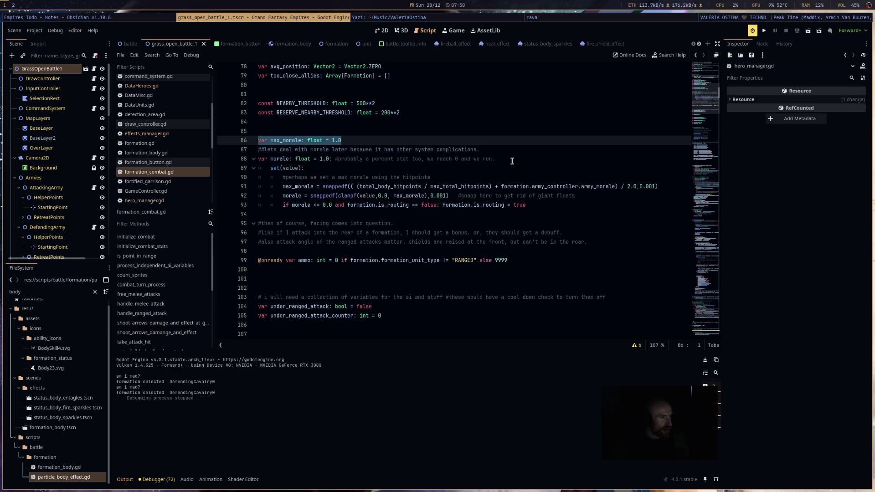
Step: Select the word 'morale' in its declaration to prepare a search
{"action": "scroll", "coordinate": [512, 160], "scroll_direction": "up", "scroll_amount": 5}
{"action": "scroll", "coordinate": [506, 162], "scroll_direction": "up", "scroll_amount": 10}
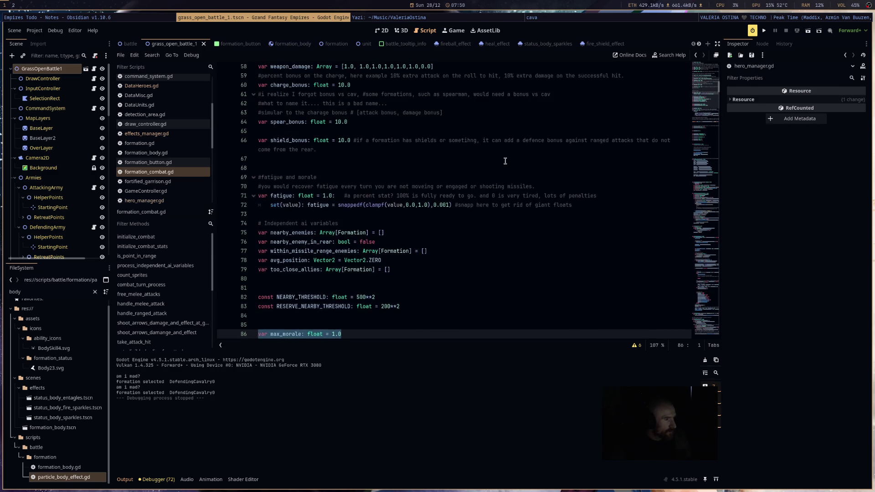
{"action": "scroll", "coordinate": [436, 159], "scroll_direction": "down", "scroll_amount": 15}
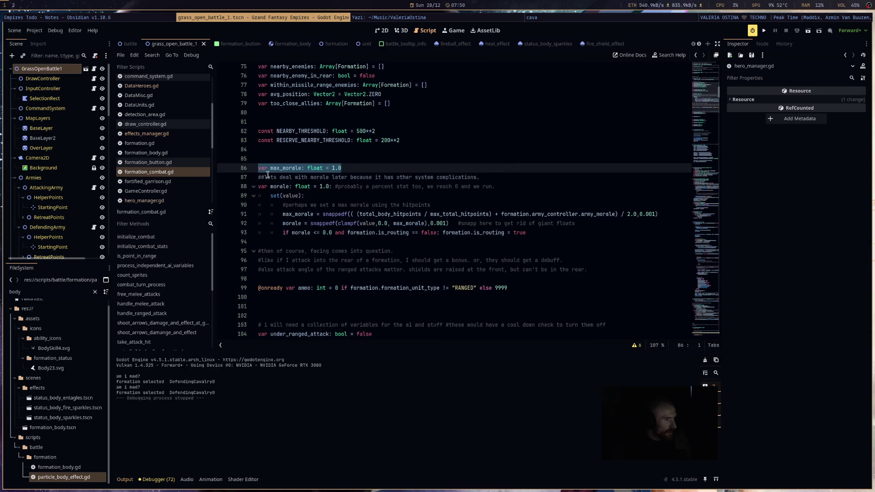
{"action": "double_click", "coordinate": [271, 184]}
Step: Search for 'morale' and step through matches to the regen line 257 with the 0.02 rate
{"action": "key", "text": "ctrl+f"}
{"action": "left_click", "coordinate": [325, 348]}
{"action": "key", "text": "Return"}
{"action": "key", "text": "Return"}
{"action": "key", "text": "Return"}
{"action": "key", "text": "Return"}
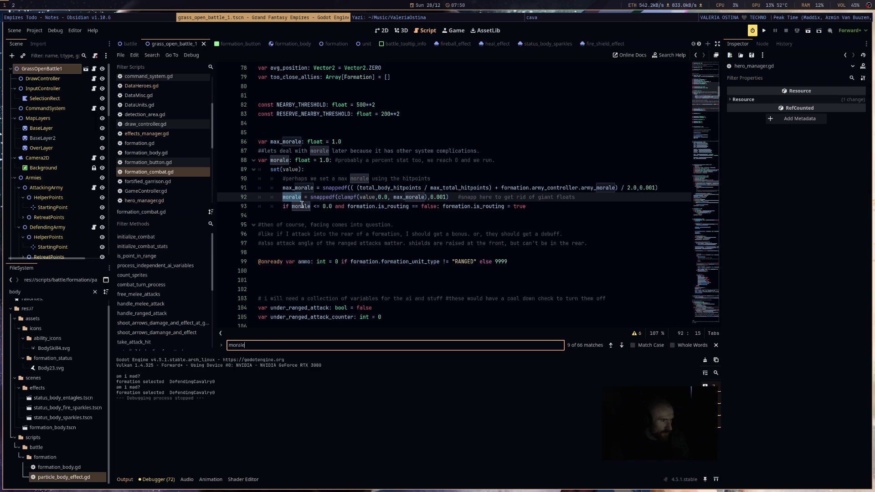
{"action": "key", "text": "Return"}
{"action": "key", "text": "Return"}
{"action": "key", "text": "Return"}
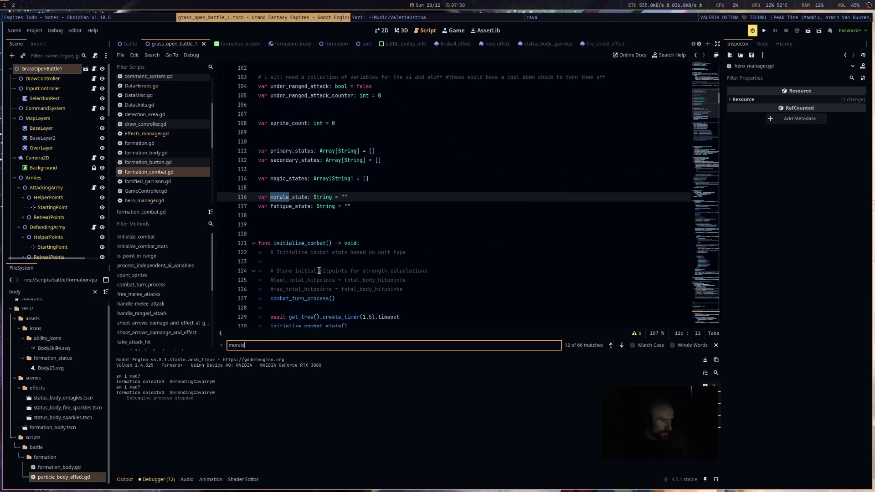
{"action": "key", "text": "Return"}
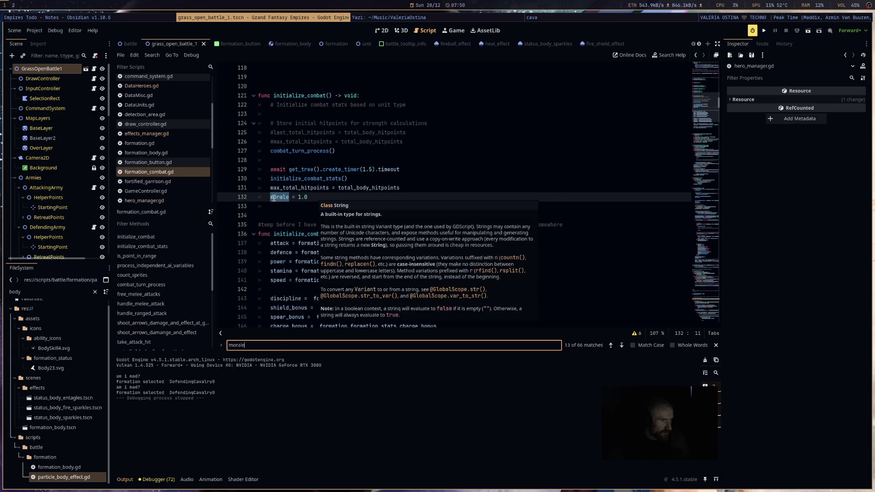
{"action": "key", "text": "Return"}
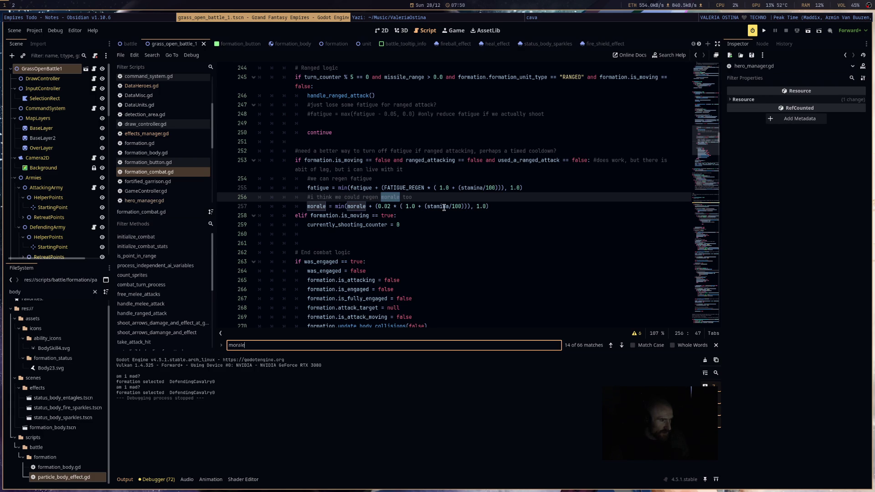
{"action": "left_click", "coordinate": [389, 206]}
Step: Replace 'stamina' with 'power' in the line 257 morale regen formula
{"action": "left_click_drag", "start_coordinate": [381, 206], "coordinate": [376, 206]}
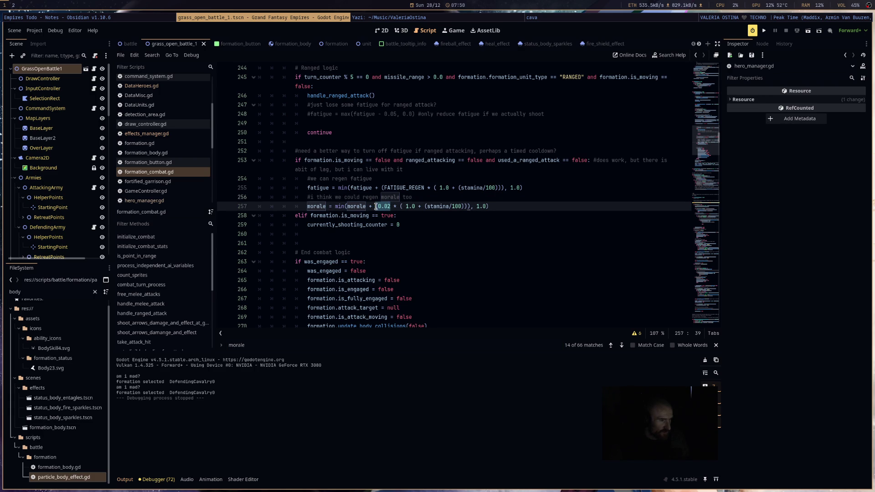
{"action": "double_click", "coordinate": [440, 206]}
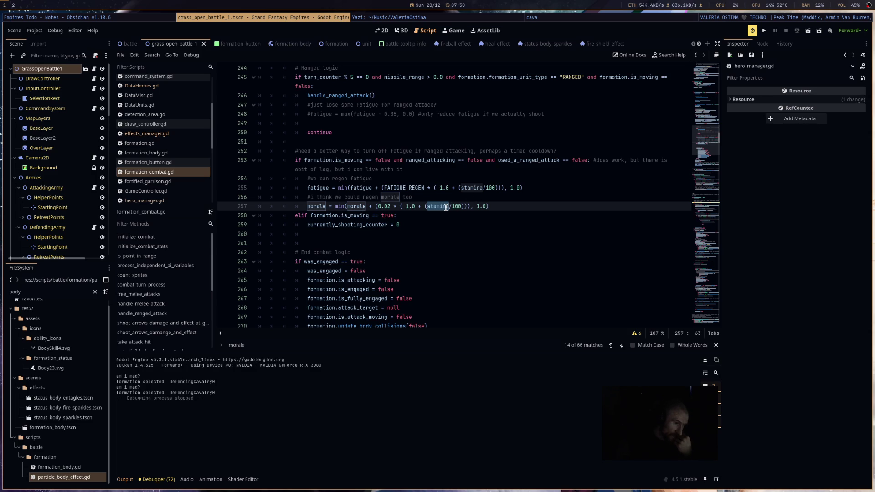
{"action": "type", "text": "power"}
{"action": "left_click", "coordinate": [458, 193]}
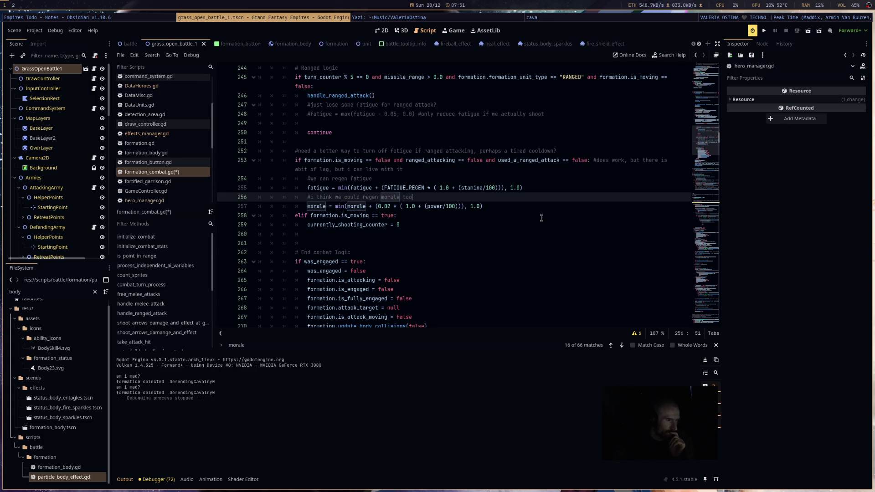
{"action": "left_click_drag", "start_coordinate": [390, 207], "coordinate": [380, 206]}
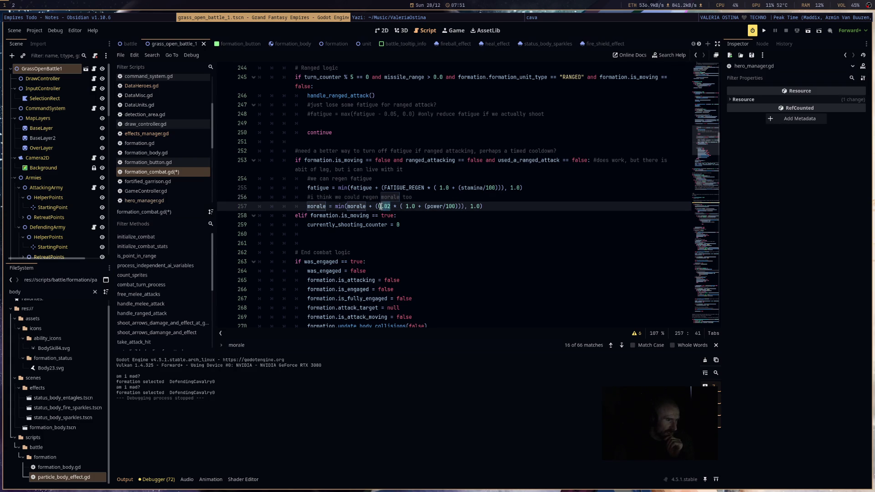
{"action": "scroll", "coordinate": [551, 251], "scroll_direction": "up", "scroll_amount": 10}
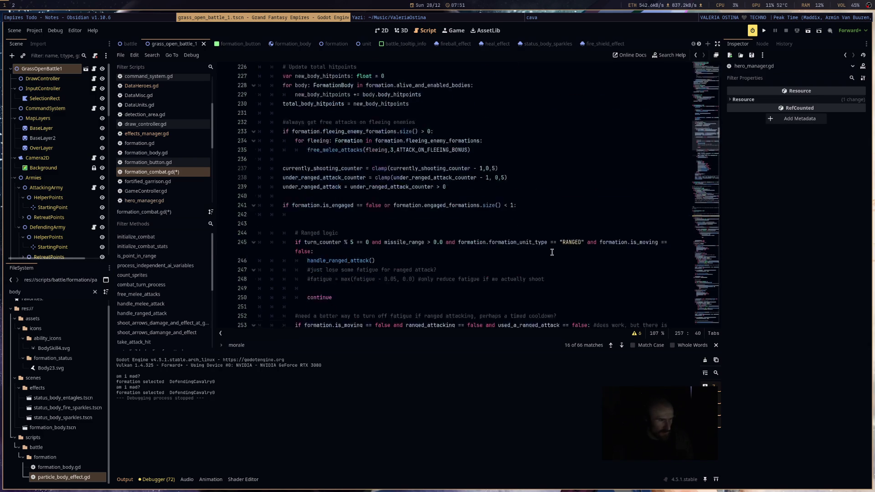
Step: Add 'const MORALE_REGEN: float = 0.02' on a new line below max_morale
{"action": "scroll", "coordinate": [551, 252], "scroll_direction": "up", "scroll_amount": 20}
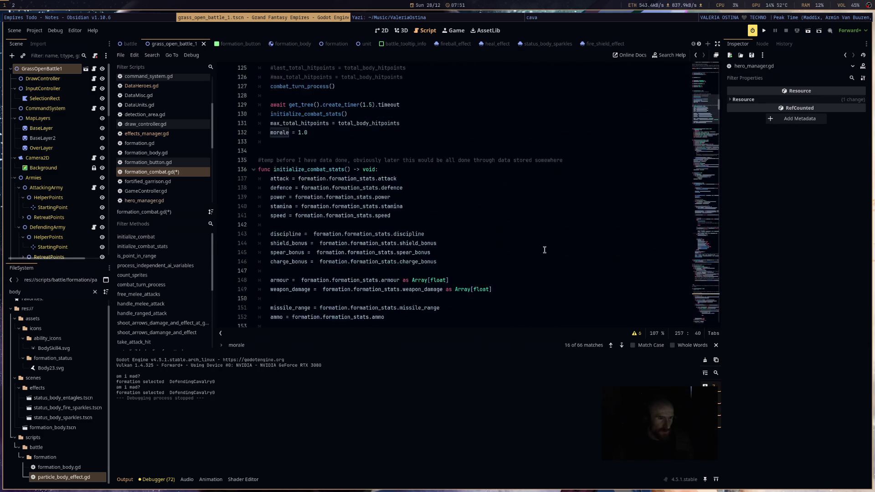
{"action": "scroll", "coordinate": [544, 249], "scroll_direction": "up", "scroll_amount": 10}
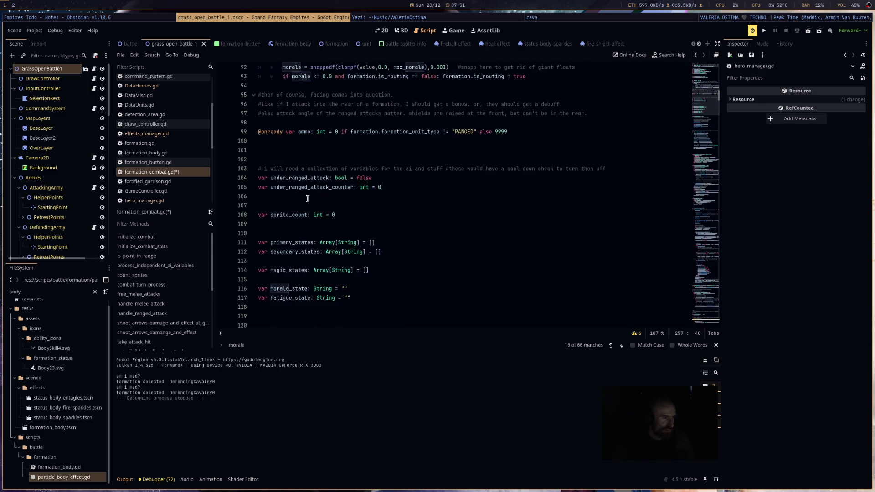
{"action": "left_click", "coordinate": [353, 180]}
{"action": "key", "text": "Return"}
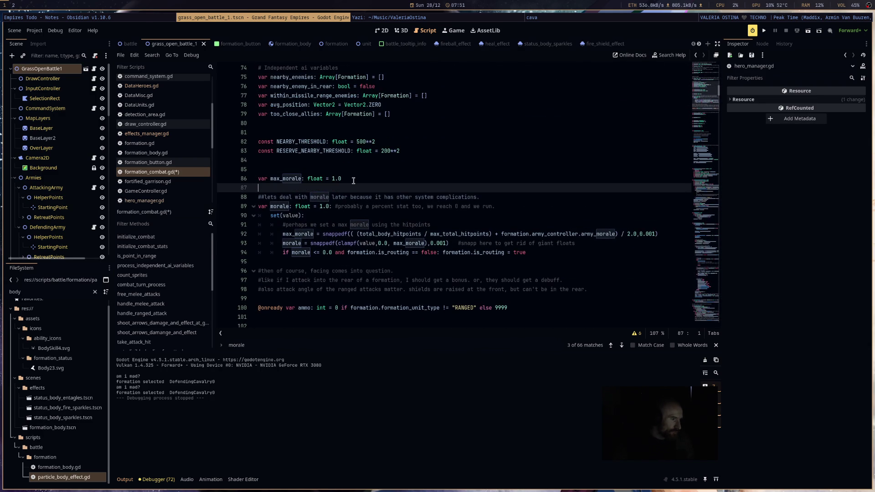
{"action": "type", "text": "const "}
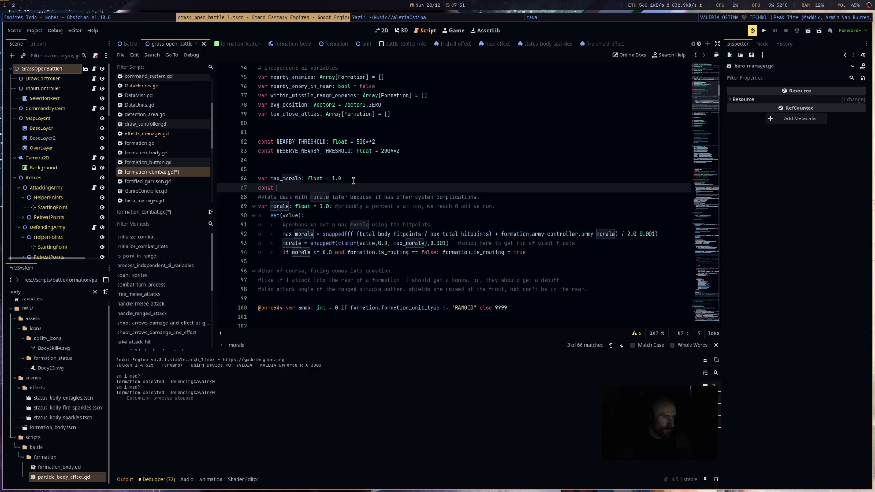
{"action": "type", "text": "MORL"}
{"action": "key", "text": "BackSpace"}
{"action": "type", "text": "ALE_"}
{"action": "type", "text": "EFGE"}
{"action": "type", "text": "GEN: floa"}
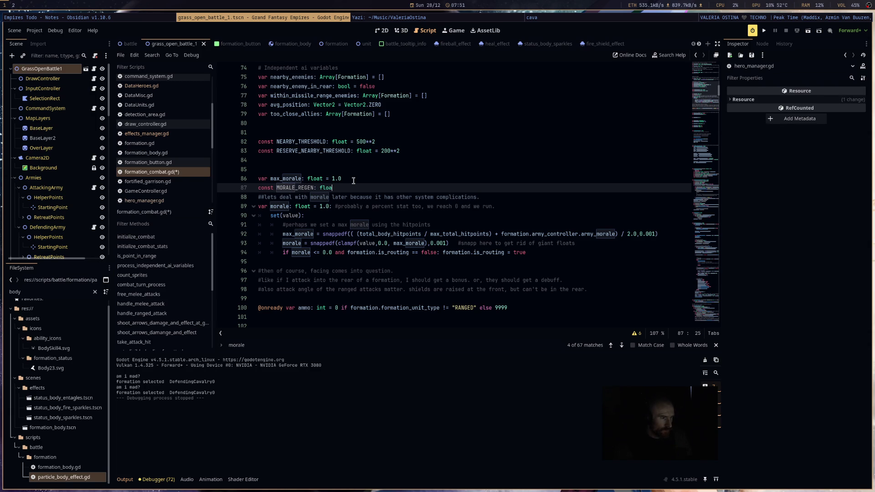
{"action": "type", "text": "0"}
{"action": "type", "text": "2"}
Step: Copy the MORALE_REGEN name and select the hard-coded 0.02 in the morale regen line
{"action": "double_click", "coordinate": [292, 188]}
{"action": "key", "text": "ctrl+c"}
{"action": "scroll", "coordinate": [337, 202], "scroll_direction": "down", "scroll_amount": 20}
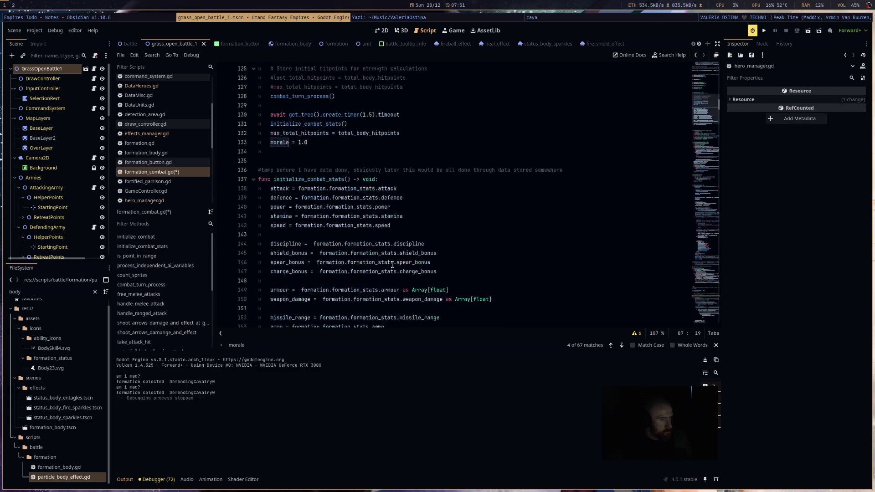
{"action": "scroll", "coordinate": [380, 283], "scroll_direction": "down", "scroll_amount": 15}
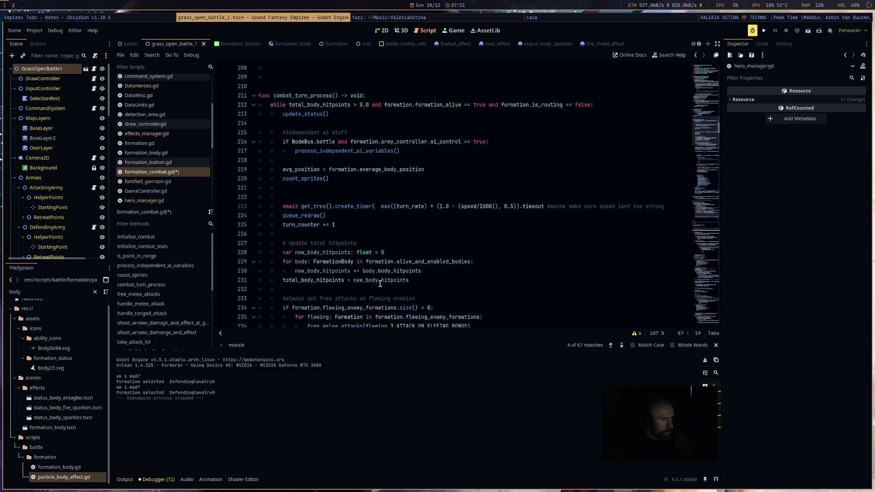
{"action": "scroll", "coordinate": [381, 284], "scroll_direction": "down", "scroll_amount": 1}
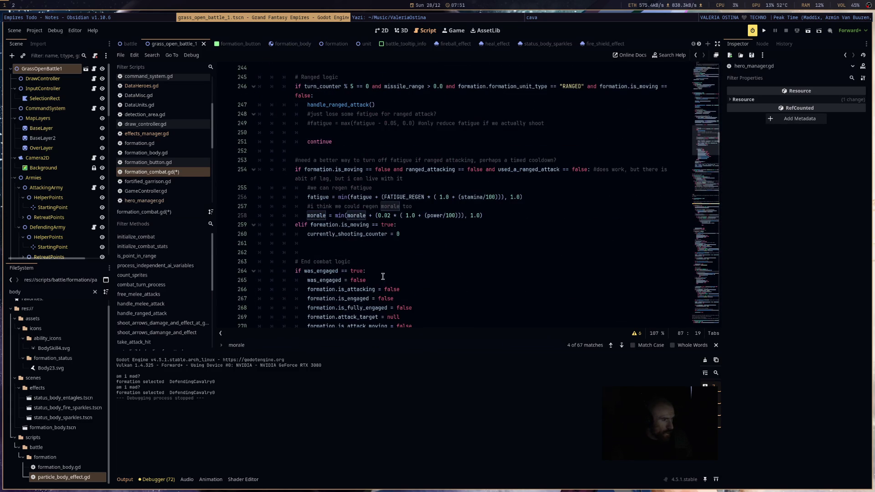
{"action": "left_click_drag", "start_coordinate": [376, 215], "coordinate": [490, 215]}
Step: Replace 0.02 with MORALE_REGEN and multiply the wrapped morale regen expression by morale_regen_mod
{"action": "key", "text": "ctrl+v"}
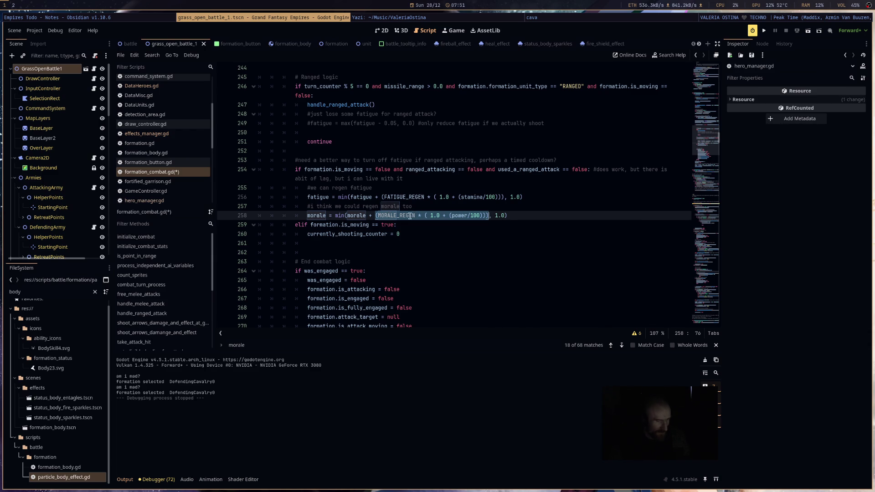
{"action": "type", "text": "("}
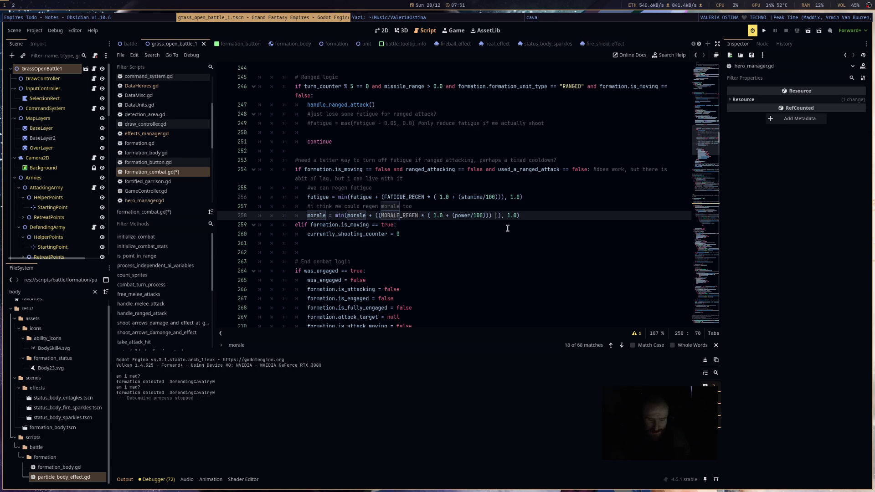
{"action": "type", "text": "  *"}
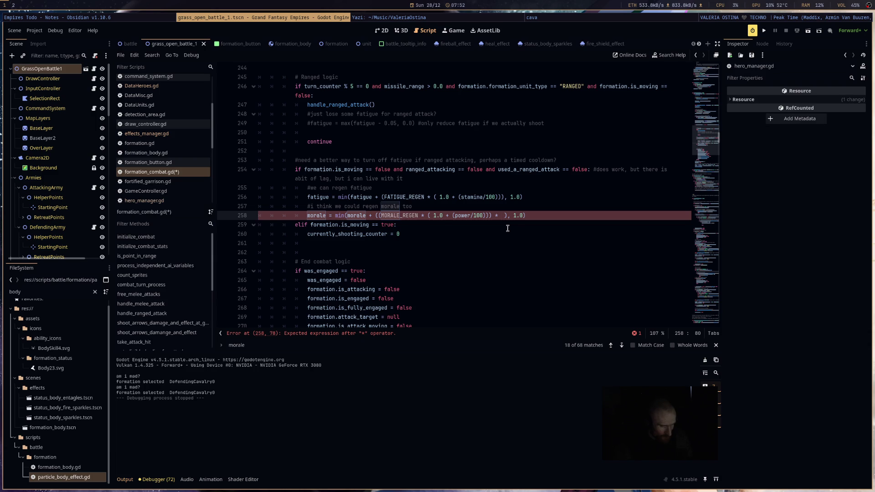
{"action": "type", "text": "morale_regen"}
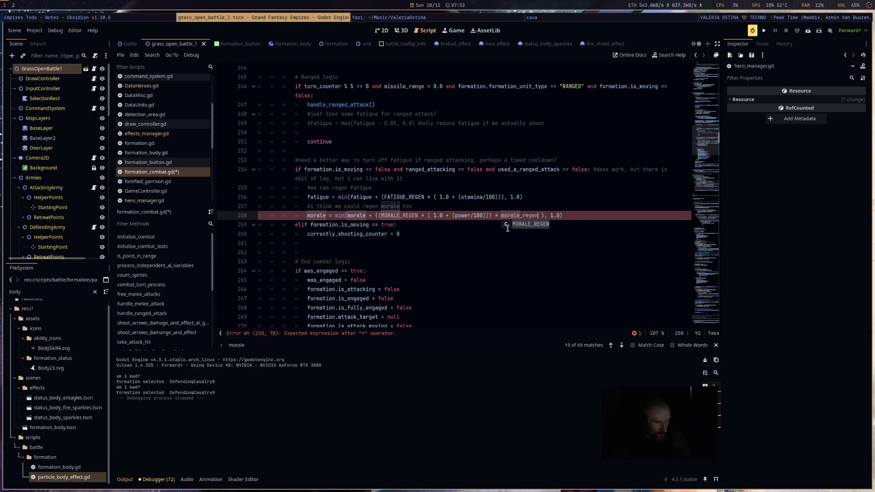
{"action": "type", "text": "_mod"}
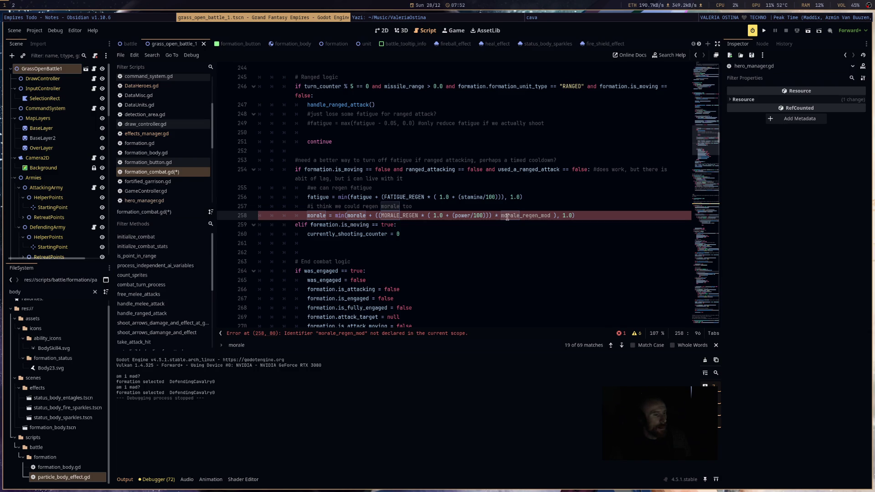
Step: Wrap the fatigue regen expression in parentheses and multiply it by fatigue_regen_mod
{"action": "mouse_move", "coordinate": [383, 197]}
{"action": "mouse_move", "coordinate": [414, 199]}
{"action": "left_click_drag", "start_coordinate": [382, 197], "coordinate": [505, 198]}
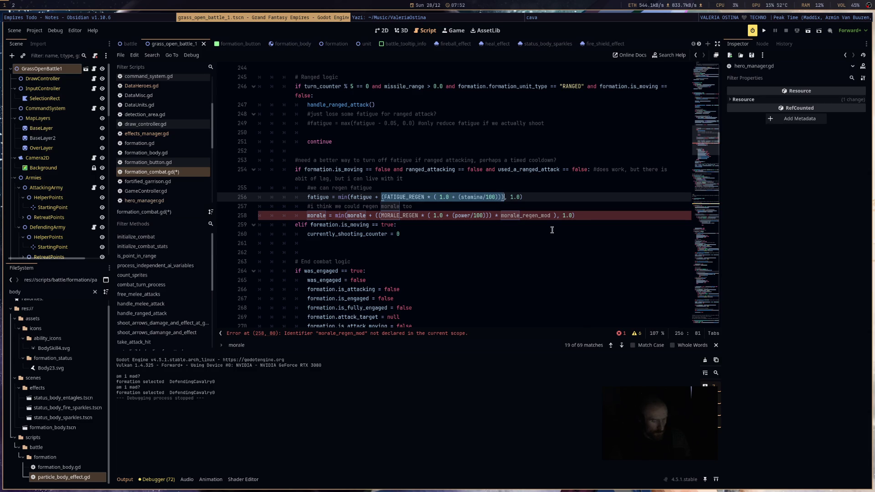
{"action": "type", "text": "("}
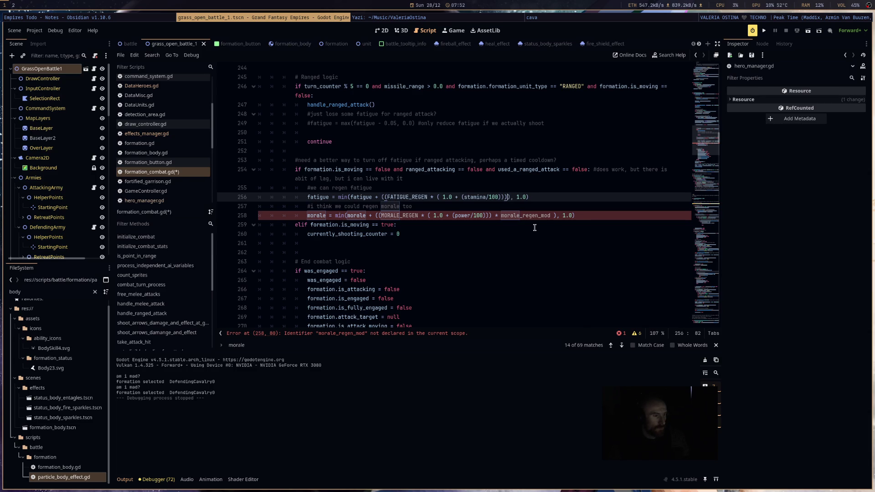
{"action": "type", "text": " *"}
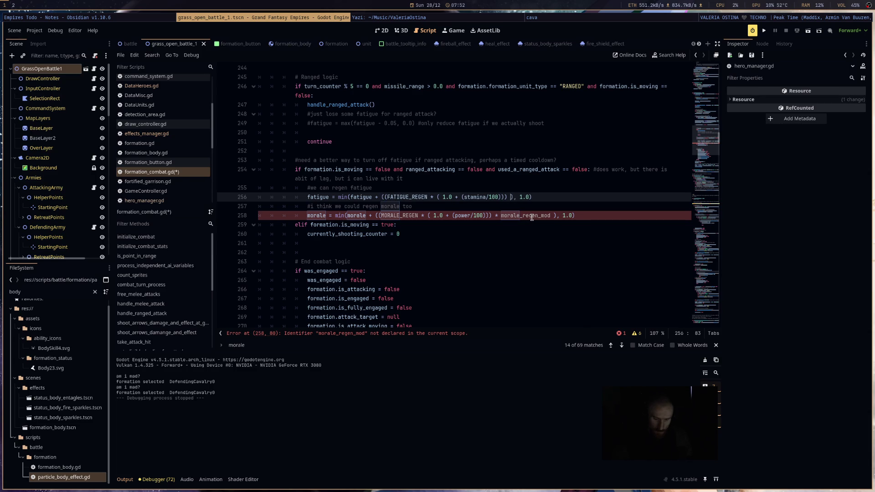
{"action": "type", "text": " fatigue_rege"}
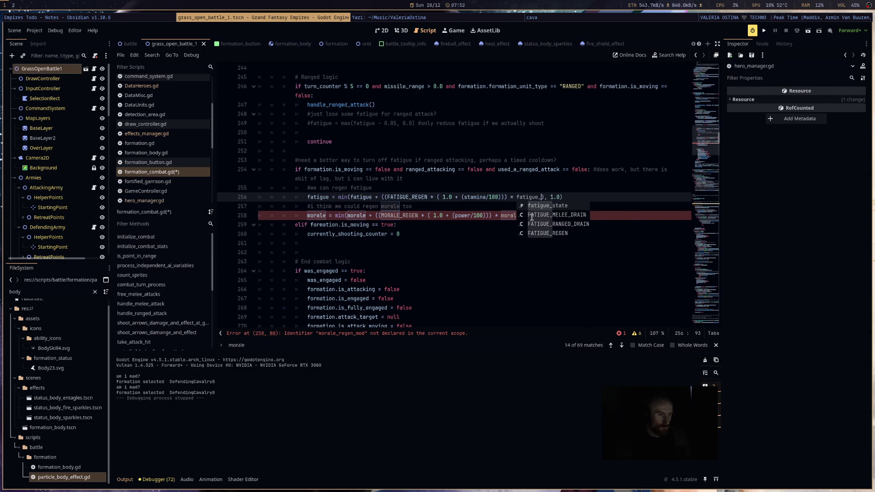
{"action": "type", "text": "n_mod"}
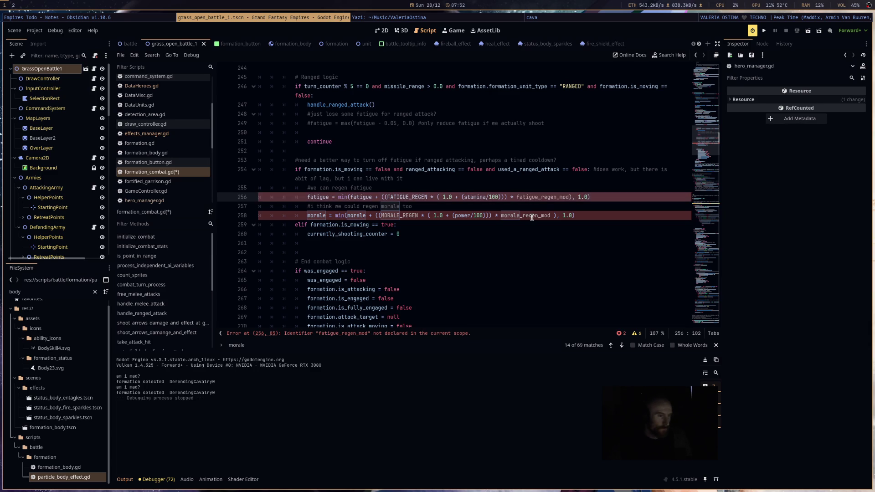
{"action": "scroll", "coordinate": [542, 188], "scroll_direction": "up", "scroll_amount": 7}
{"action": "scroll", "coordinate": [542, 188], "scroll_direction": "up", "scroll_amount": 20}
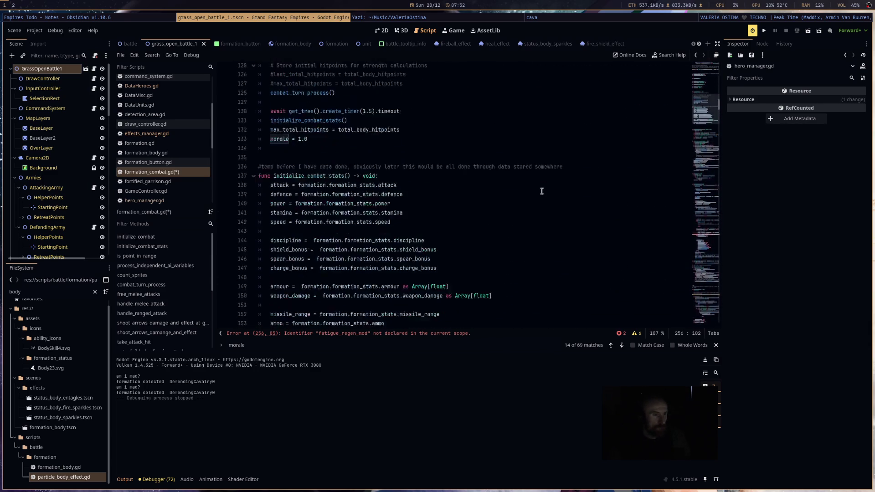
Step: Add fatigue_regen_mod and morale_regen_mod float declarations below MORALE_REGEN
{"action": "scroll", "coordinate": [360, 178], "scroll_direction": "up", "scroll_amount": 3}
{"action": "scroll", "coordinate": [373, 184], "scroll_direction": "down", "scroll_amount": 3}
{"action": "scroll", "coordinate": [373, 185], "scroll_direction": "down", "scroll_amount": 6}
{"action": "scroll", "coordinate": [373, 184], "scroll_direction": "up", "scroll_amount": 10}
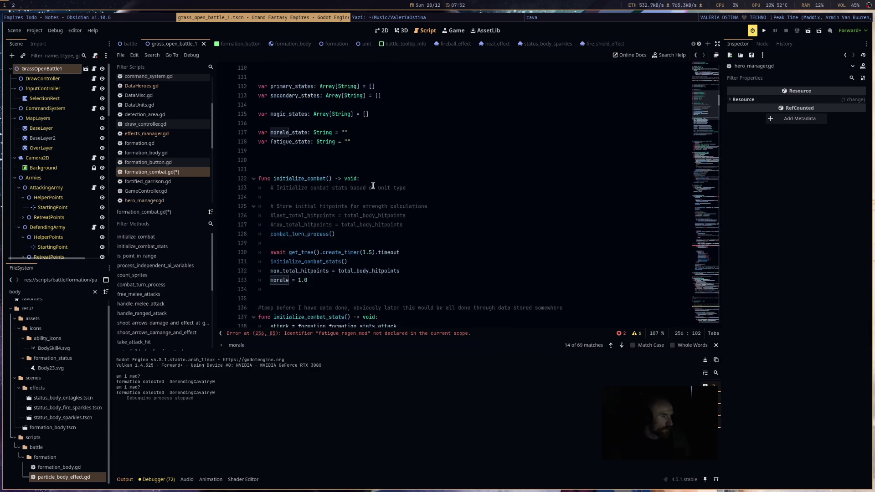
{"action": "scroll", "coordinate": [372, 186], "scroll_direction": "up", "scroll_amount": 5}
{"action": "left_click", "coordinate": [388, 162]}
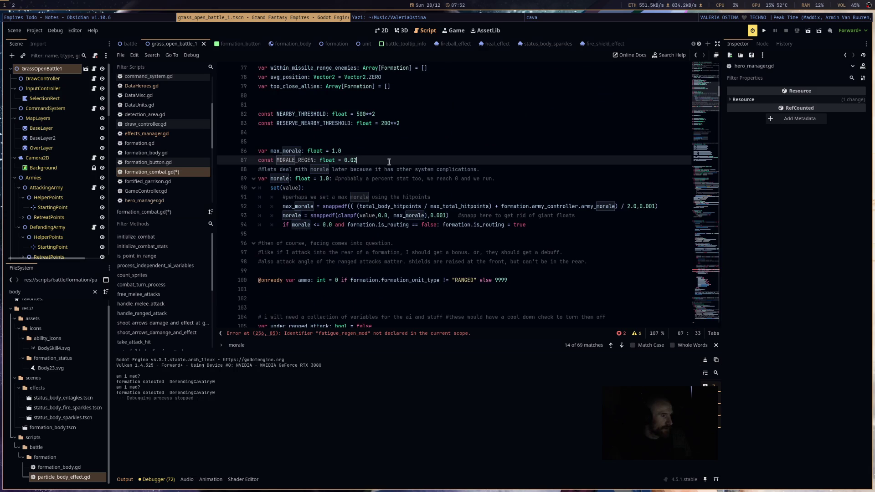
{"action": "type", "text": "va"}
{"action": "key", "text": "Return"}
{"action": "type", "text": "var"}
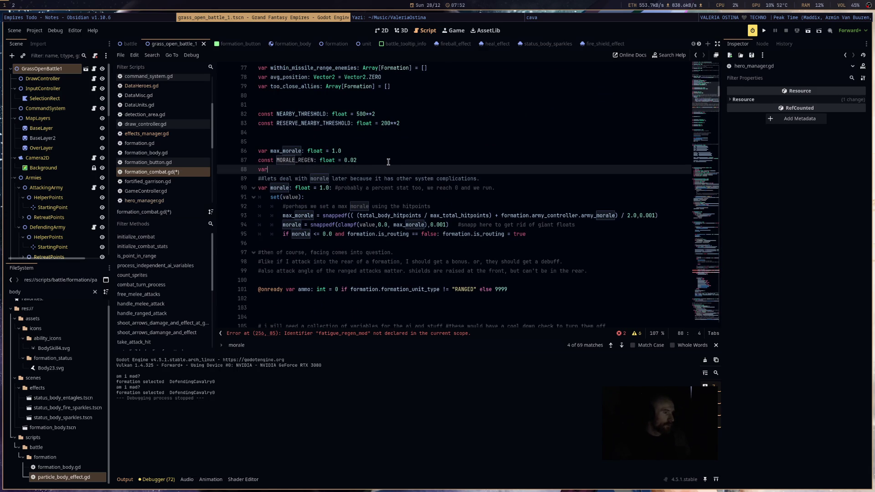
{"action": "type", "text": " fatigue"}
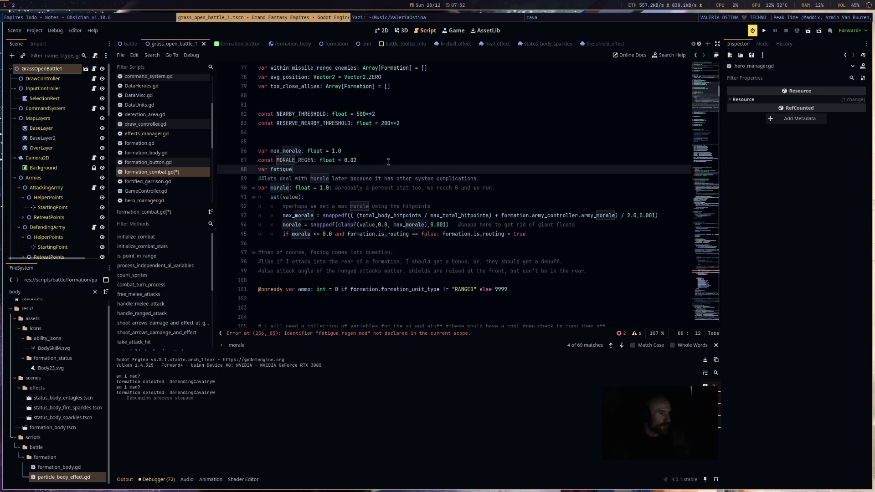
{"action": "type", "text": "_regen_mod: f"}
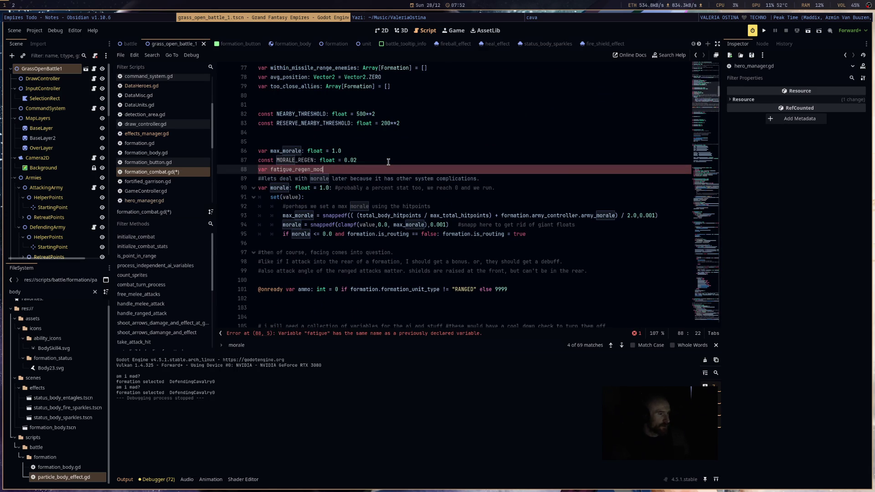
{"action": "type", "text": "loat = 1.0"}
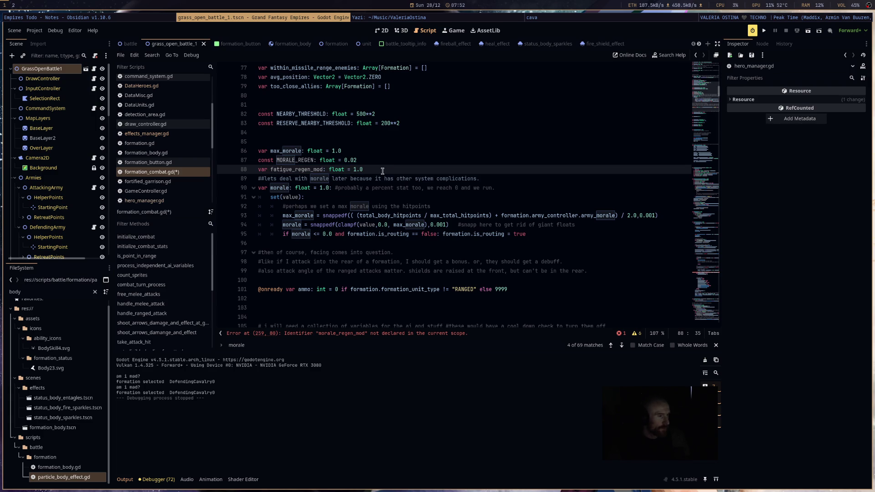
{"action": "key", "text": "Return"}
{"action": "type", "text": "var morale_regen_mod: float = 1.0"}
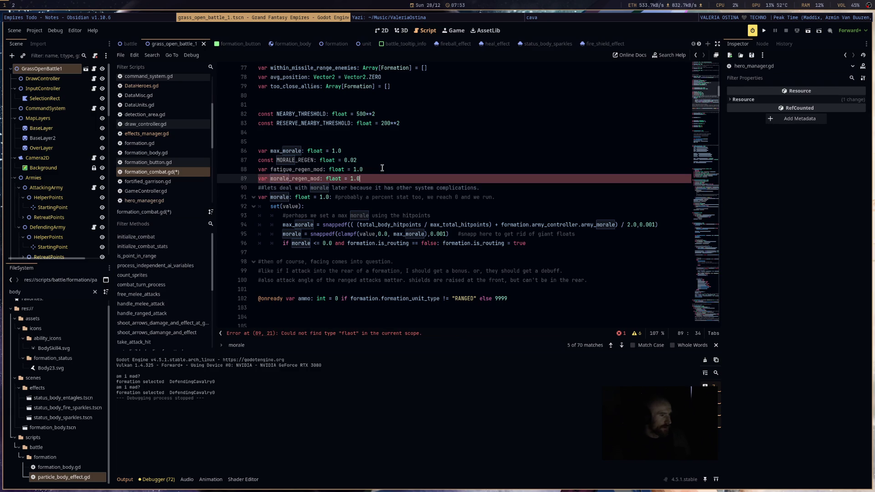
Step: Move the fatigue_regen_mod declaration into the fatigue section below the fatigue setter
{"action": "key", "text": "Up"}
{"action": "key", "text": "shift+Home"}
{"action": "key", "text": "ctrl+c"}
{"action": "key", "text": "BackSpace"}
{"action": "scroll", "coordinate": [499, 231], "scroll_direction": "up", "scroll_amount": 9}
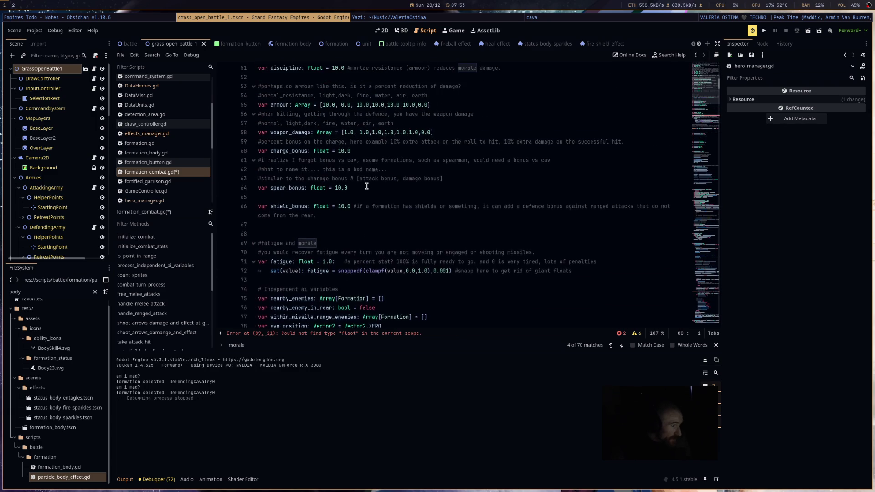
{"action": "scroll", "coordinate": [367, 186], "scroll_direction": "down", "scroll_amount": 3}
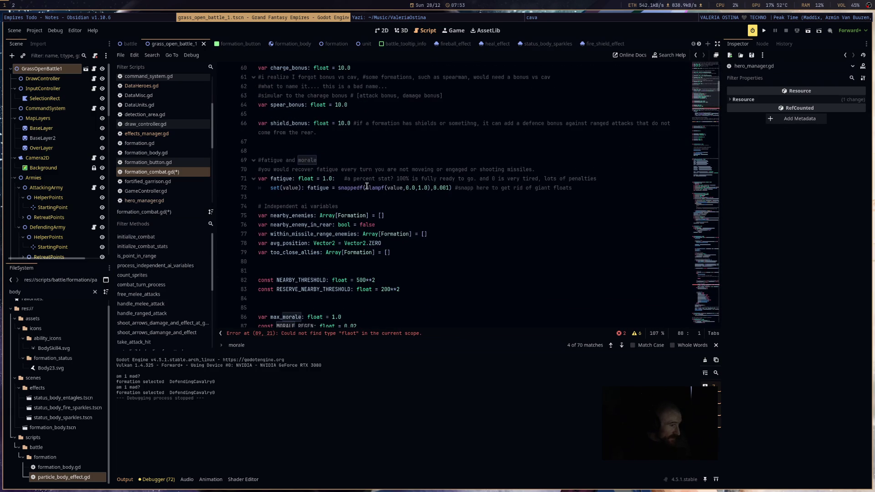
{"action": "left_click", "coordinate": [306, 197]}
{"action": "key", "text": "ctrl+v"}
Step: Fix the typo after float on the morale_regen_mod line to clear the type error
{"action": "scroll", "coordinate": [457, 249], "scroll_direction": "down", "scroll_amount": 3}
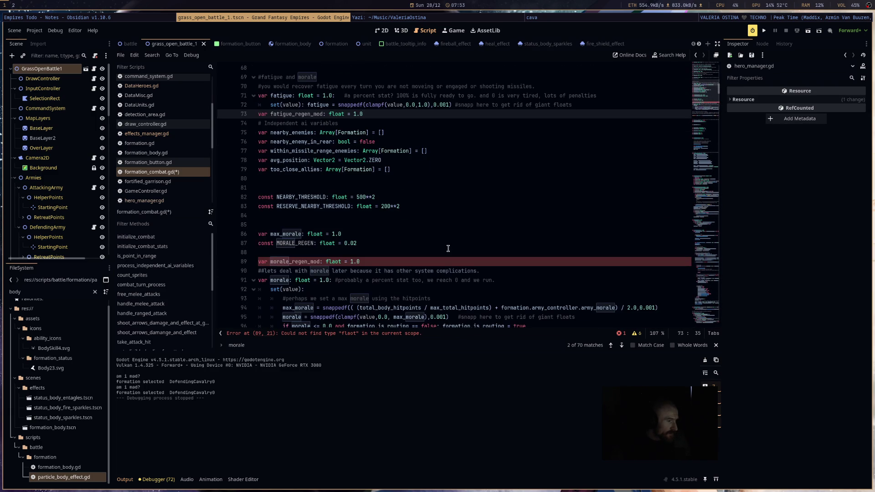
{"action": "scroll", "coordinate": [450, 249], "scroll_direction": "up", "scroll_amount": 3}
{"action": "scroll", "coordinate": [438, 246], "scroll_direction": "down", "scroll_amount": 4}
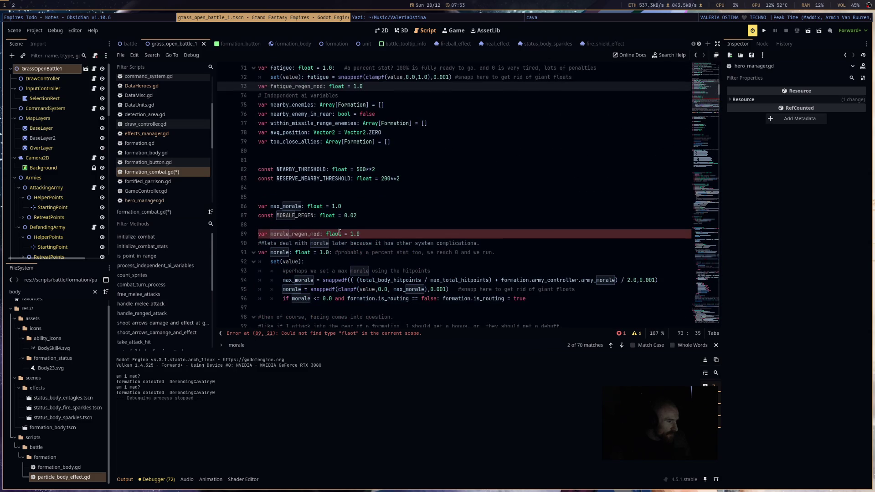
{"action": "left_click", "coordinate": [344, 234]}
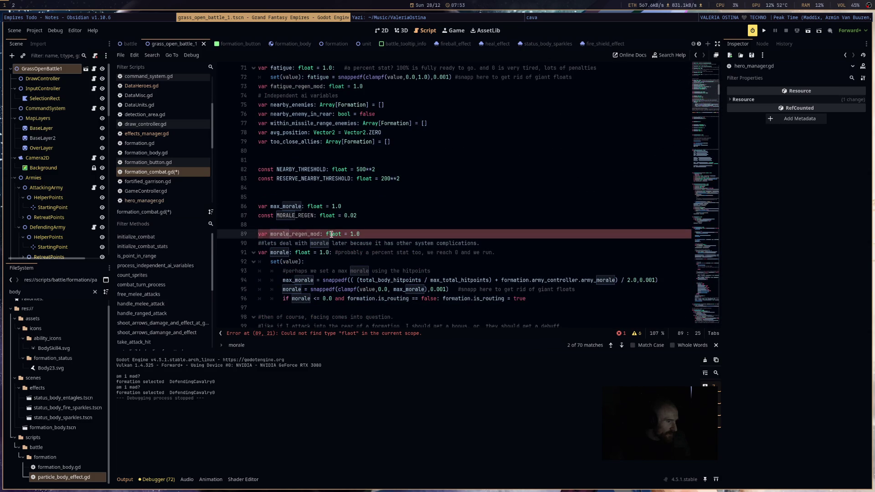
{"action": "type", "text": "r"}
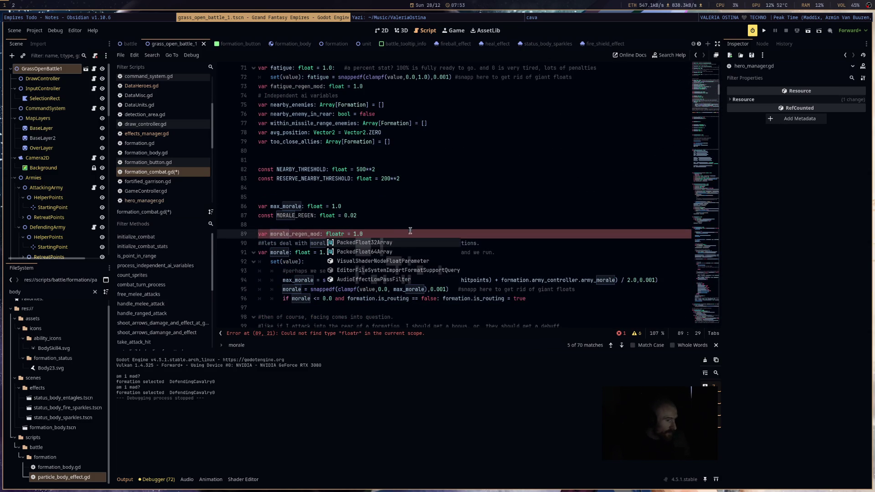
{"action": "key", "text": "BackSpace"}
{"action": "left_click", "coordinate": [416, 223]}
{"action": "scroll", "coordinate": [414, 225], "scroll_direction": "down", "scroll_amount": 8}
{"action": "scroll", "coordinate": [414, 226], "scroll_direction": "down", "scroll_amount": 2}
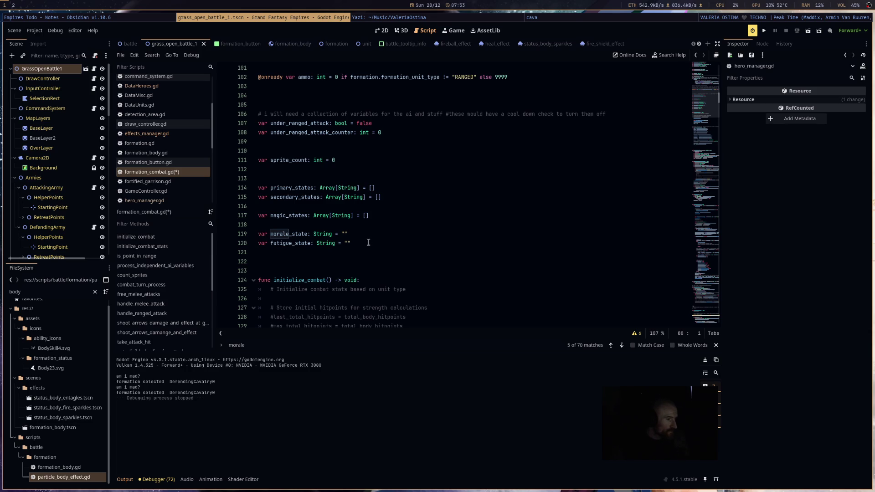
{"action": "scroll", "coordinate": [368, 243], "scroll_direction": "up", "scroll_amount": 20}
{"action": "scroll", "coordinate": [360, 219], "scroll_direction": "up", "scroll_amount": 10}
Step: Relocate FATIGUE_REGEN 0.01, FATIGUE_MELEE_DRAIN 0.01 and FATIGUE_RANGED_DRAIN 0.04 constants under fatigue_regen_mod
{"action": "left_click_drag", "start_coordinate": [398, 169], "coordinate": [215, 138]}
{"action": "left_click_drag", "start_coordinate": [216, 133], "coordinate": [233, 151]}
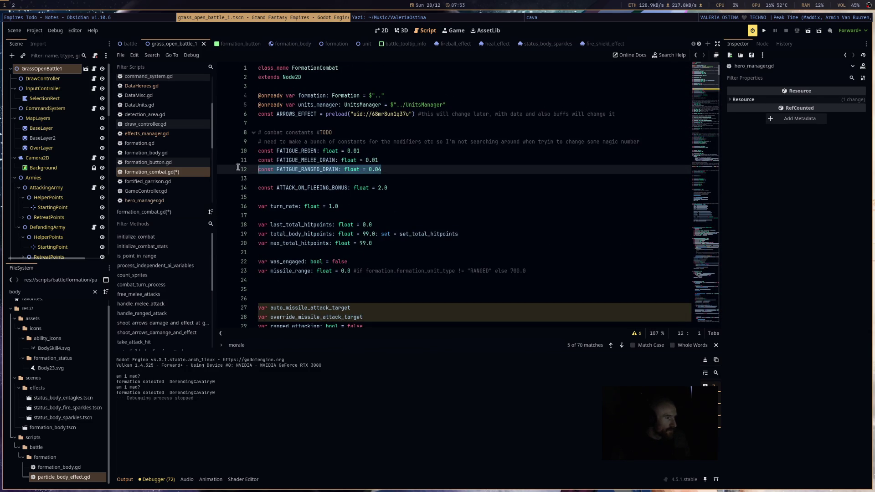
{"action": "key", "text": "BackSpace"}
{"action": "scroll", "coordinate": [400, 207], "scroll_direction": "down", "scroll_amount": 20}
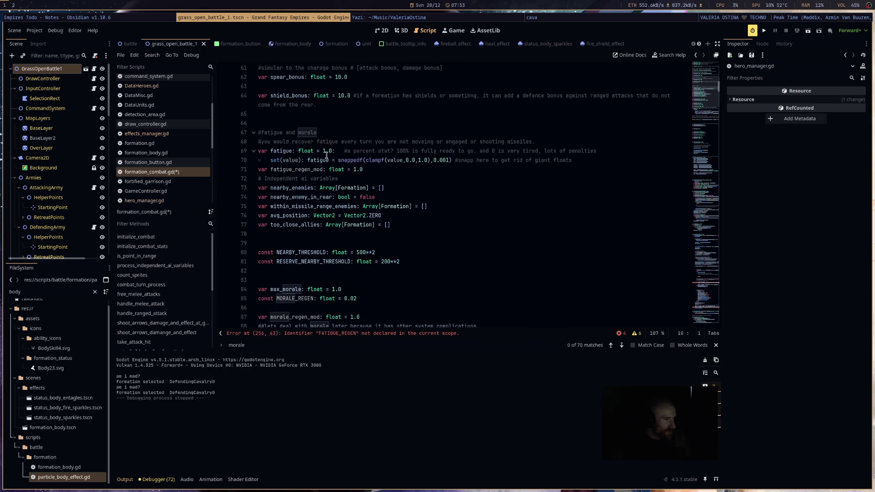
{"action": "left_click", "coordinate": [375, 168]}
{"action": "key", "text": "Return"}
{"action": "key", "text": "Return"}
{"action": "key", "text": "Return"}
{"action": "left_click", "coordinate": [293, 182]}
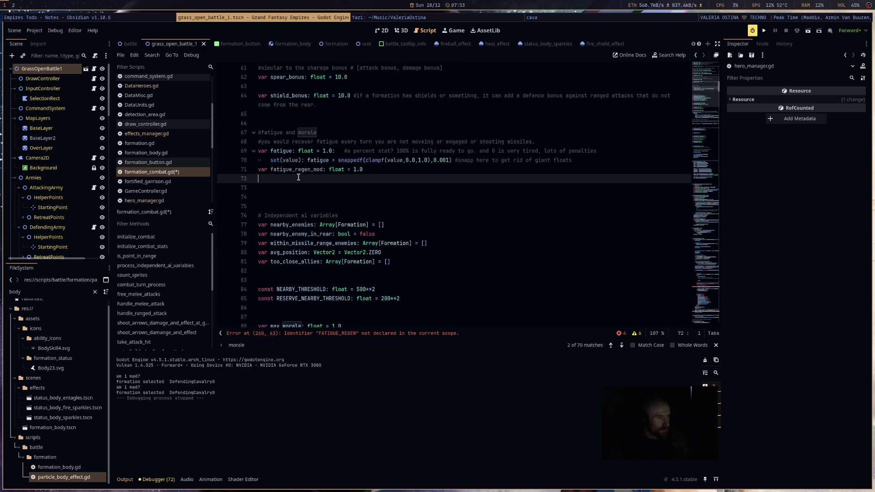
{"action": "type", "text": "const FATIGUE_REGEN: float = 0.01 const FATIGUE_MELEE_DRAIN: float = 0.01 const FATIGUE_RANGED_DRAIN: float = 0.04"}
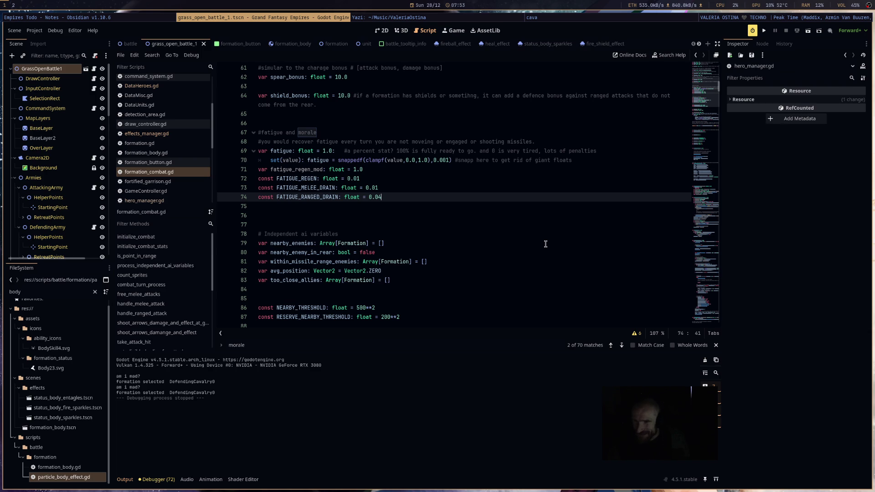
{"action": "scroll", "coordinate": [544, 246], "scroll_direction": "down", "scroll_amount": 15}
{"action": "scroll", "coordinate": [543, 249], "scroll_direction": "down", "scroll_amount": 15}
{"action": "scroll", "coordinate": [543, 249], "scroll_direction": "down", "scroll_amount": 10}
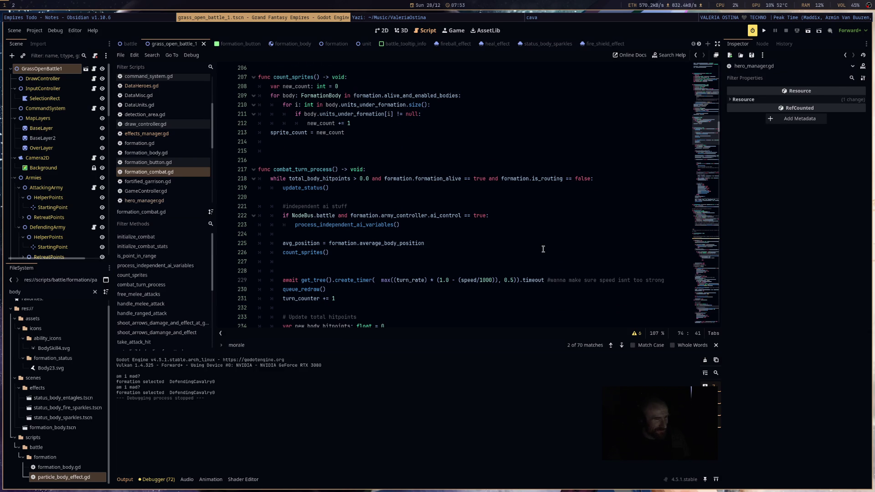
{"action": "scroll", "coordinate": [543, 249], "scroll_direction": "down", "scroll_amount": 5}
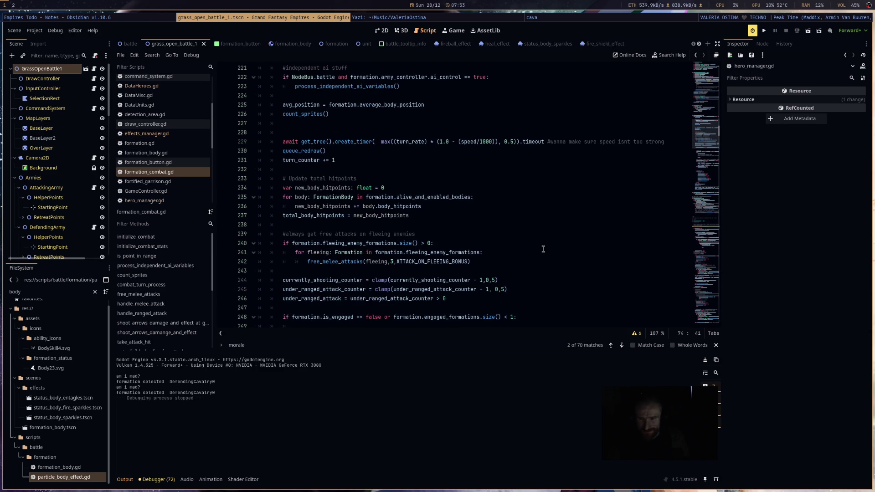
{"action": "left_click", "coordinate": [517, 212]}
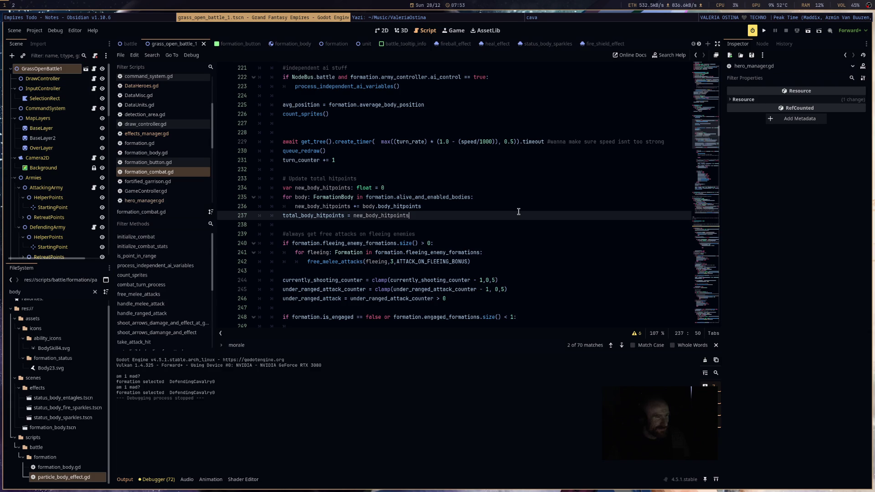
{"action": "scroll", "coordinate": [519, 211], "scroll_direction": "up", "scroll_amount": 2}
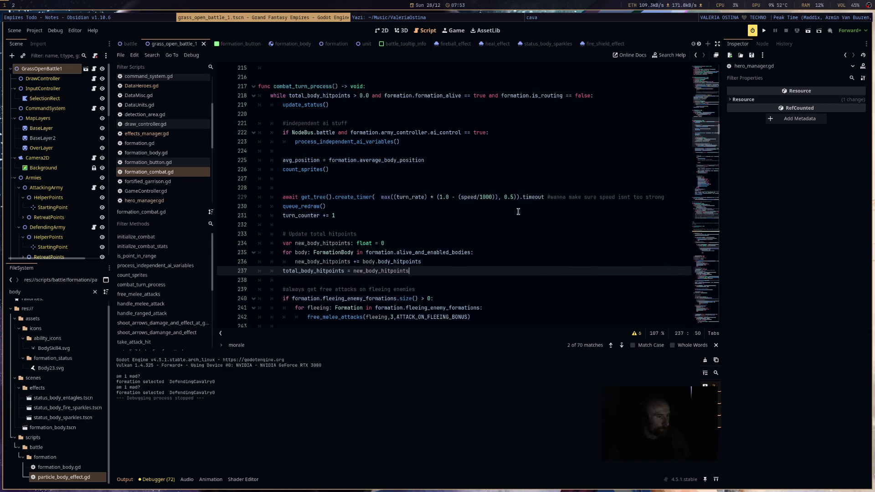
{"action": "scroll", "coordinate": [519, 212], "scroll_direction": "down", "scroll_amount": 10}
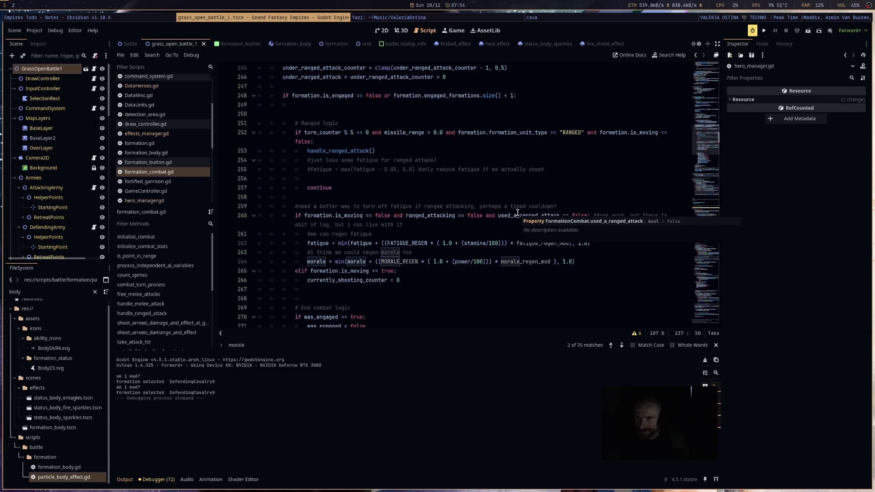
{"action": "scroll", "coordinate": [517, 213], "scroll_direction": "down", "scroll_amount": 5}
{"action": "scroll", "coordinate": [517, 213], "scroll_direction": "up", "scroll_amount": 2}
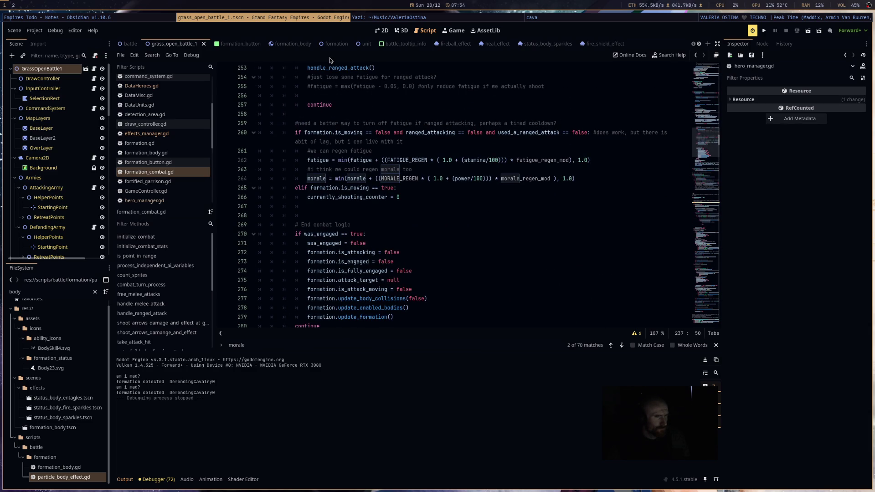
{"action": "left_click", "coordinate": [378, 31]}
Step: Pan the battle map toward the formation grid, then return to the script editor
{"action": "scroll", "coordinate": [542, 233], "scroll_direction": "up", "scroll_amount": 10}
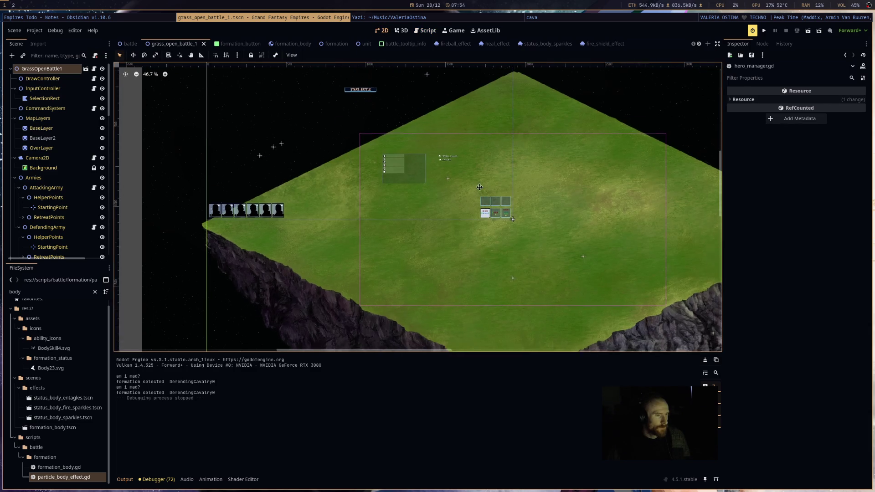
{"action": "mouse_move", "coordinate": [398, 153]}
{"action": "left_mouse_down"}
{"action": "mouse_move", "coordinate": [544, 239]}
{"action": "mouse_move", "coordinate": [469, 219]}
{"action": "left_mouse_up"}
{"action": "left_click", "coordinate": [403, 31]}
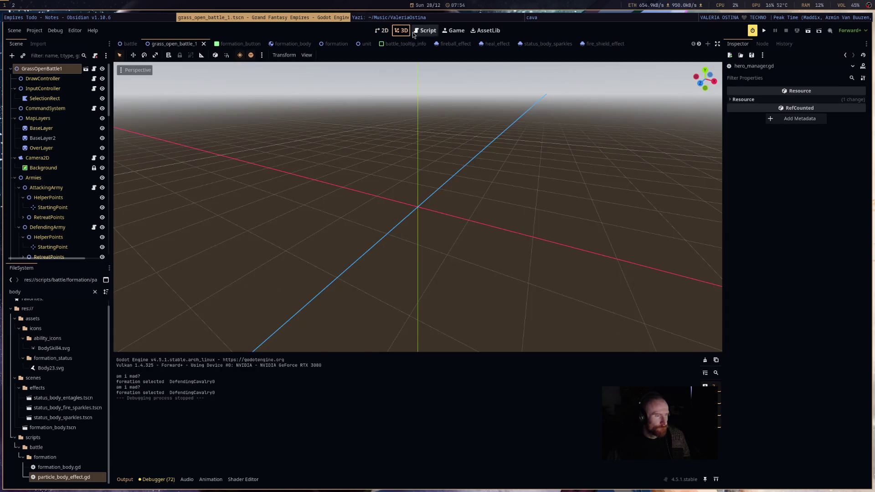
{"action": "left_click", "coordinate": [426, 31]}
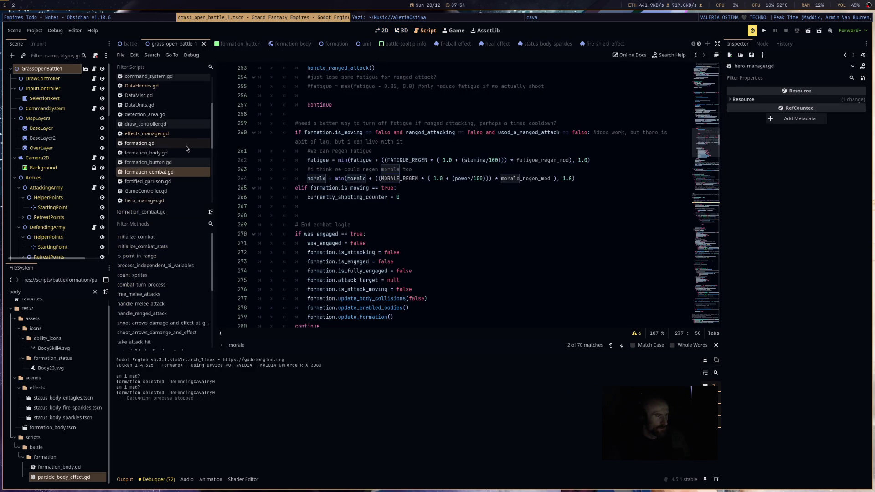
Step: Browse effects_manager.gd, formation_combat.gd, hero_manager.gd and particle_body_effect.gd
{"action": "left_click", "coordinate": [146, 134]}
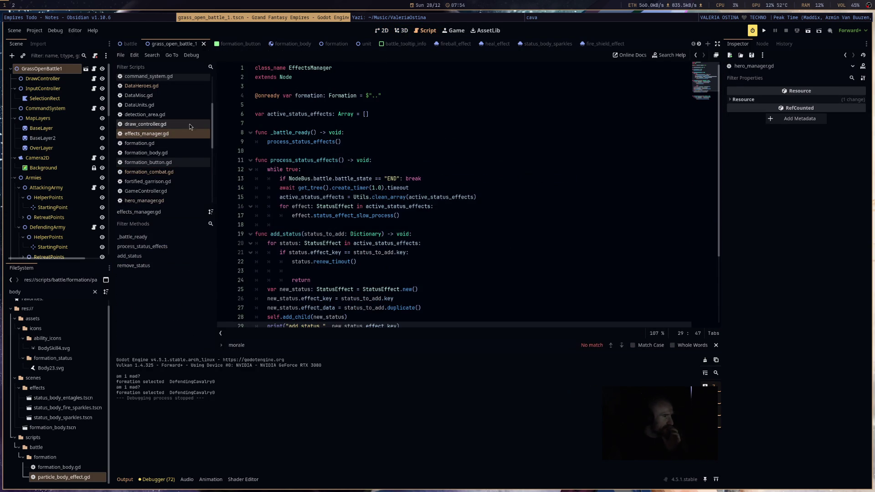
{"action": "left_click", "coordinate": [188, 172]}
{"action": "left_click", "coordinate": [184, 200]}
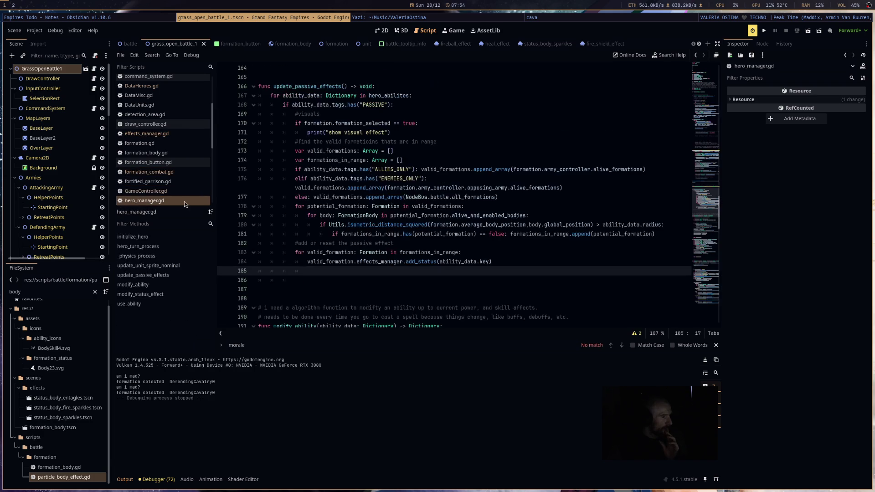
{"action": "scroll", "coordinate": [184, 202], "scroll_direction": "down", "scroll_amount": 5}
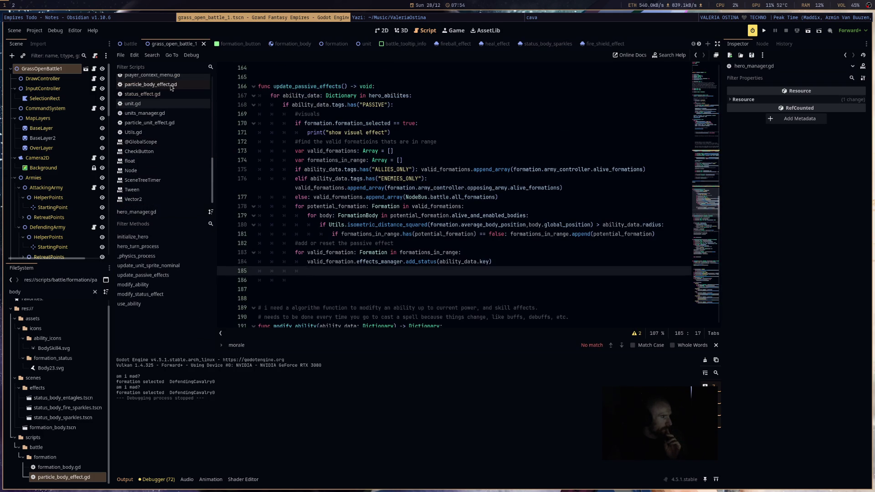
{"action": "left_click", "coordinate": [152, 85]}
{"action": "scroll", "coordinate": [155, 150], "scroll_direction": "up", "scroll_amount": 3}
{"action": "scroll", "coordinate": [158, 142], "scroll_direction": "up", "scroll_amount": 5}
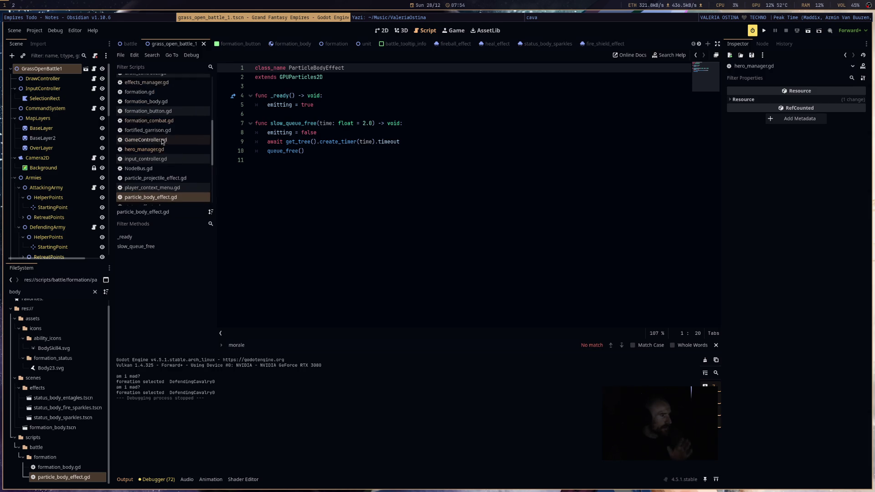
Step: Check the ENCOURAGE effect value of 10.0 in DataMisc.gd and the morale regen in formation_combat.gd
{"action": "left_click", "coordinate": [173, 123]}
{"action": "scroll", "coordinate": [374, 293], "scroll_direction": "down", "scroll_amount": 8}
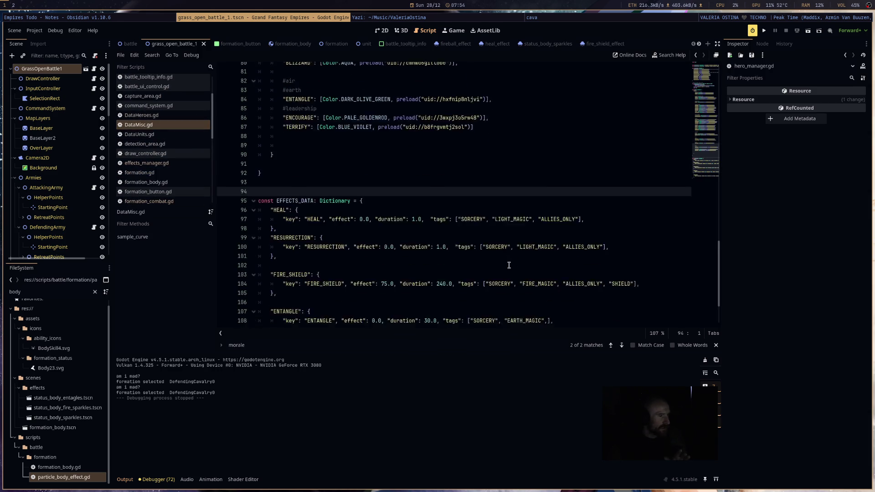
{"action": "left_click", "coordinate": [374, 292]}
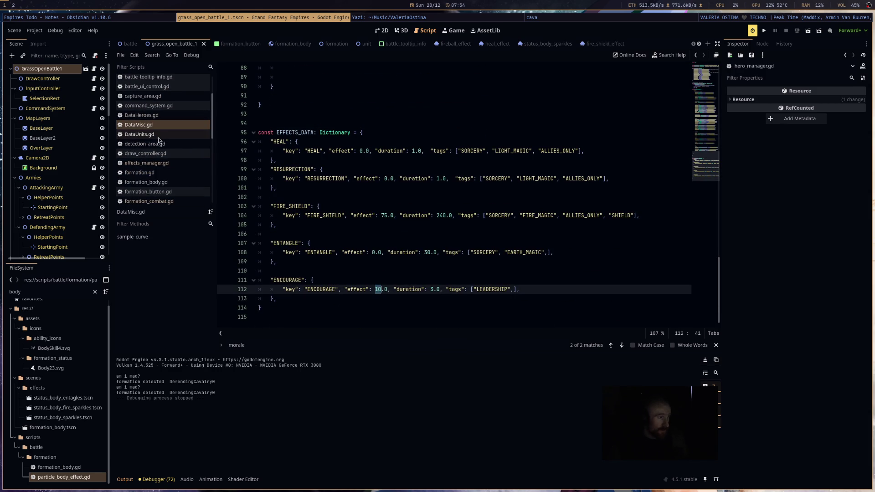
{"action": "left_click", "coordinate": [164, 201]}
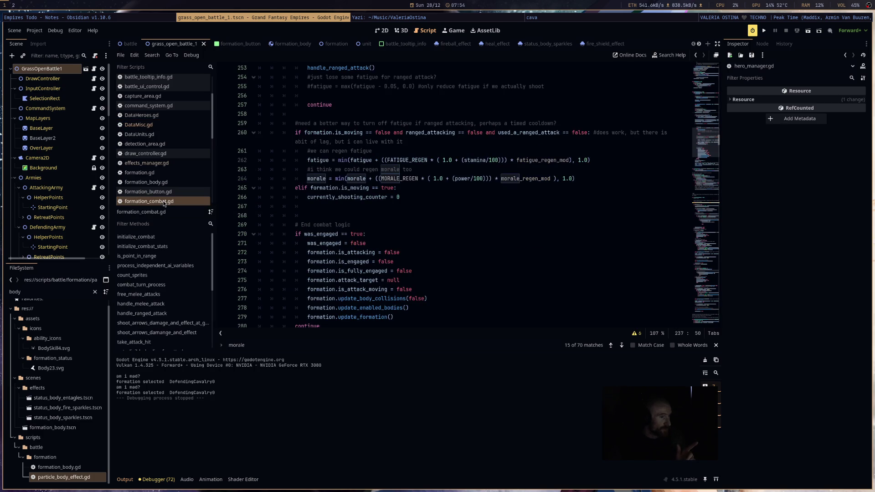
{"action": "scroll", "coordinate": [163, 187], "scroll_direction": "down", "scroll_amount": 5}
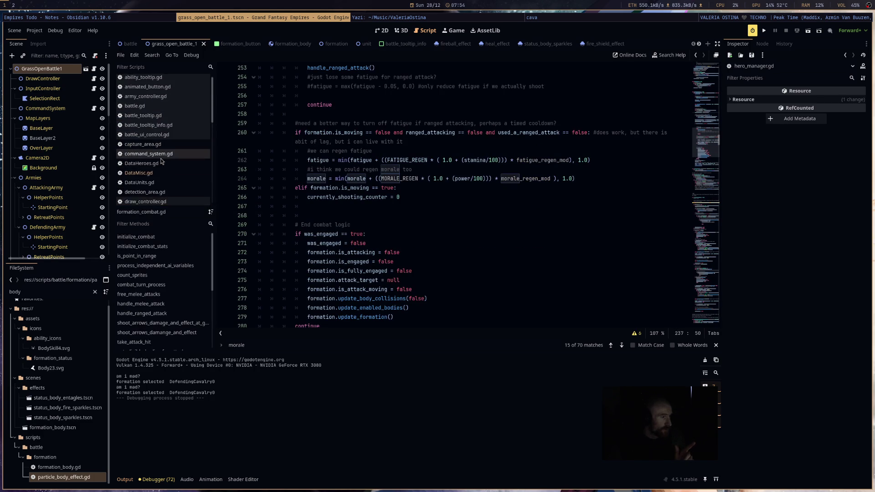
Step: Review hero_manager.gd passive effects and effects_manager.gd add_status, ending in status_effect.gd
{"action": "left_click", "coordinate": [144, 133]}
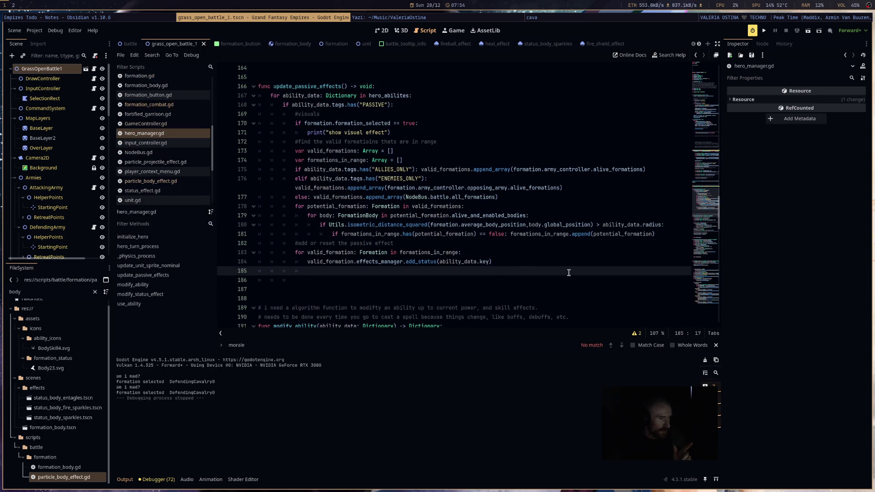
{"action": "scroll", "coordinate": [410, 205], "scroll_direction": "down", "scroll_amount": 5}
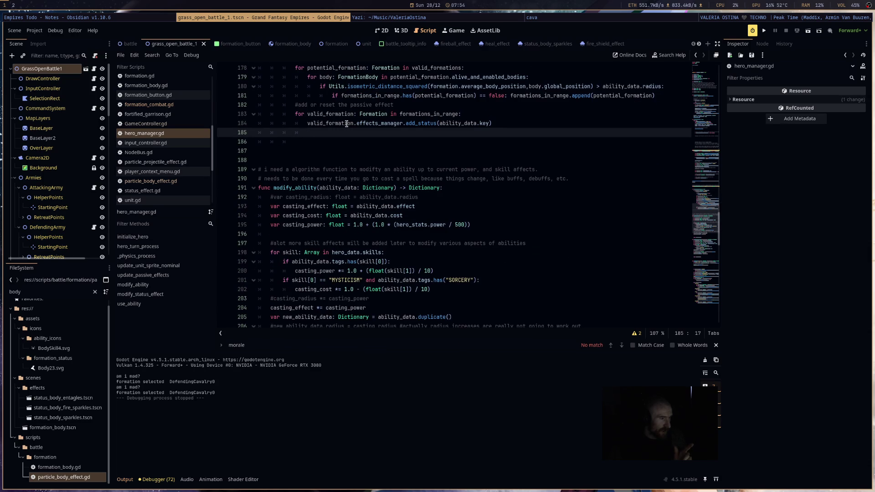
{"action": "scroll", "coordinate": [184, 156], "scroll_direction": "down", "scroll_amount": 3}
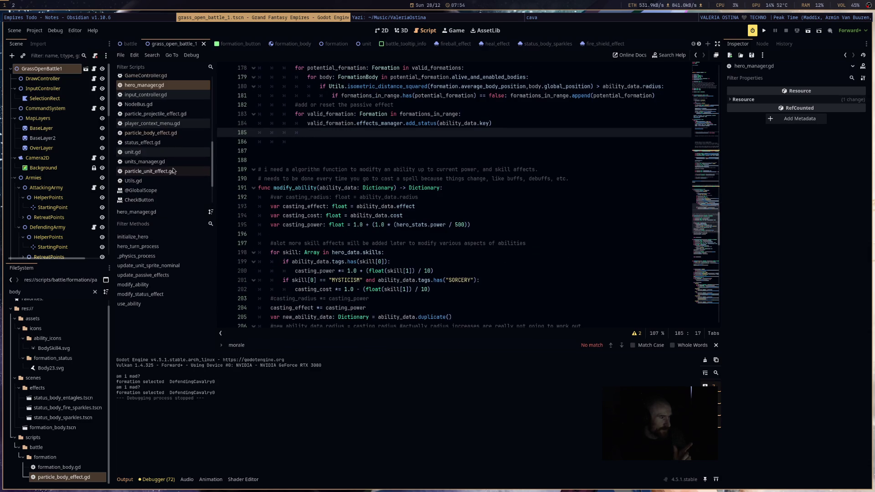
{"action": "scroll", "coordinate": [181, 147], "scroll_direction": "up", "scroll_amount": 4}
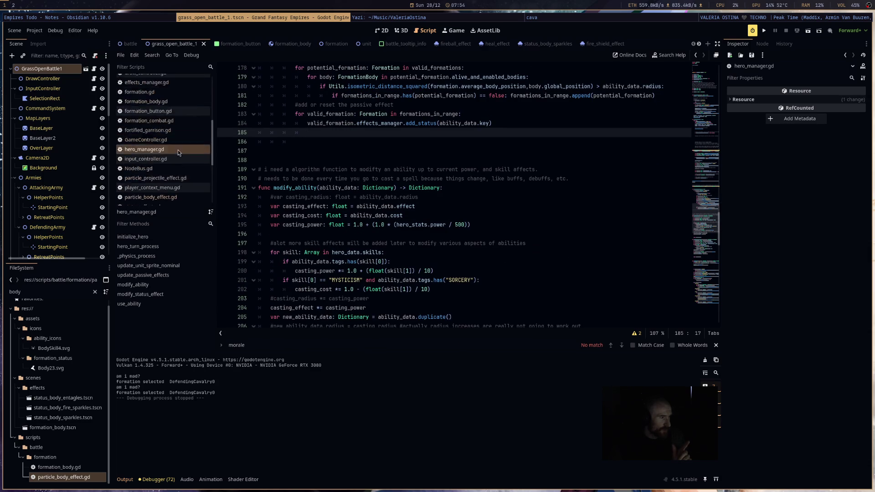
{"action": "scroll", "coordinate": [166, 159], "scroll_direction": "up", "scroll_amount": 3}
{"action": "left_click", "coordinate": [165, 147]}
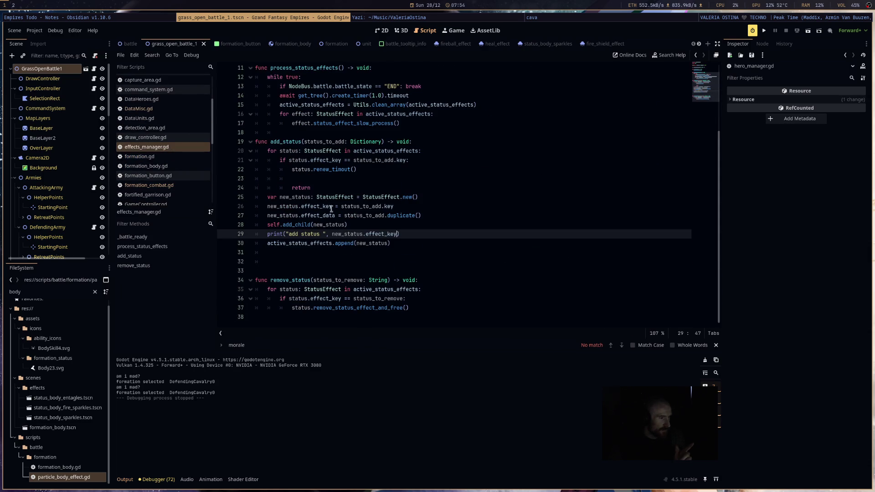
{"action": "scroll", "coordinate": [150, 158], "scroll_direction": "down", "scroll_amount": 6}
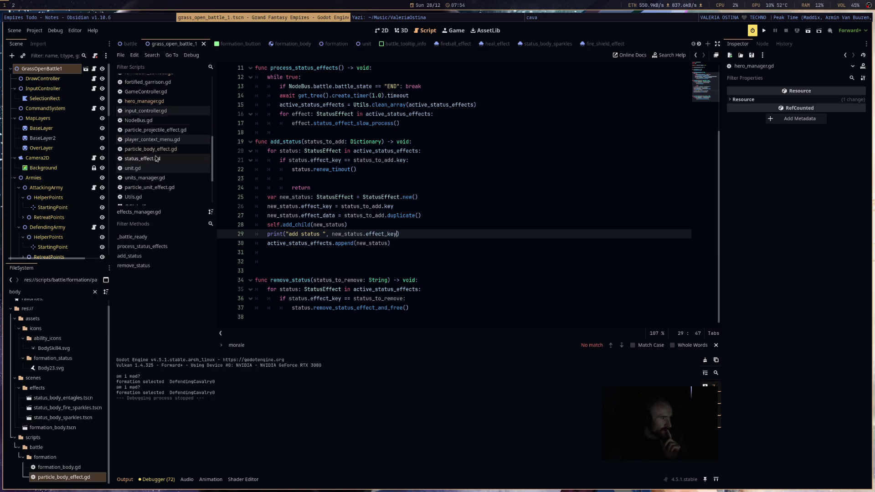
{"action": "left_click", "coordinate": [146, 160]}
Step: Replace the ENCOURAGE case's pass with 'formation.formation_combat.morale_regen_mod ='
{"action": "double_click", "coordinate": [312, 253]}
{"action": "scroll", "coordinate": [455, 256], "scroll_direction": "up", "scroll_amount": 6}
{"action": "scroll", "coordinate": [455, 256], "scroll_direction": "up", "scroll_amount": 1}
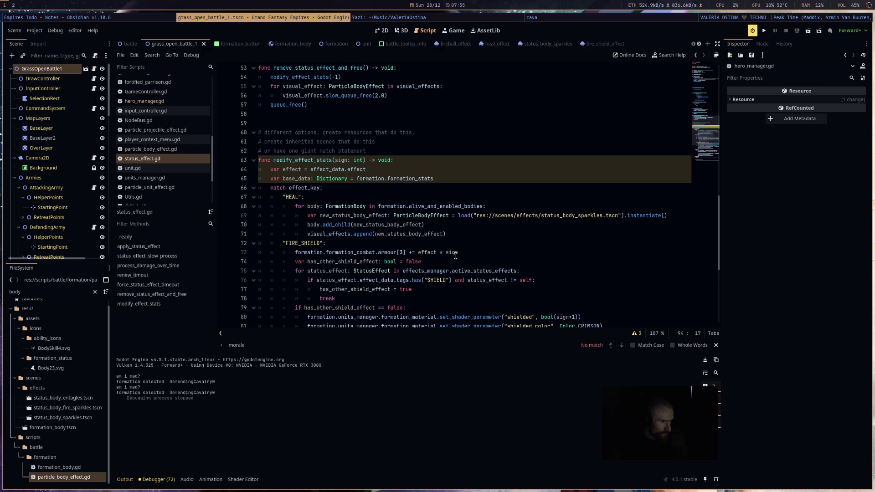
{"action": "scroll", "coordinate": [456, 256], "scroll_direction": "up", "scroll_amount": 3}
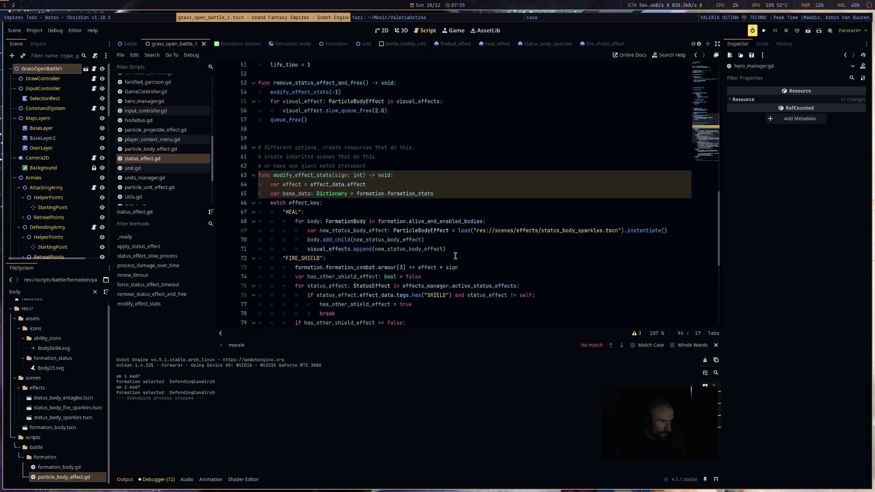
{"action": "scroll", "coordinate": [456, 257], "scroll_direction": "down", "scroll_amount": 10}
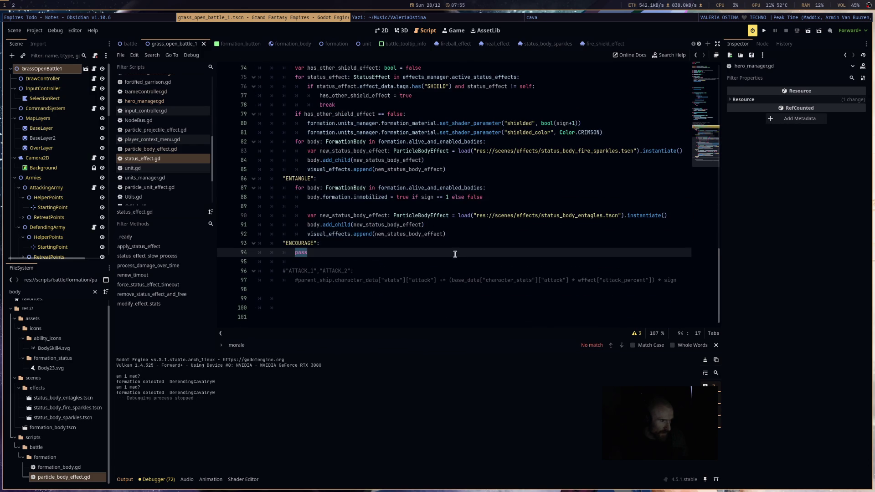
{"action": "type", "text": "fo"}
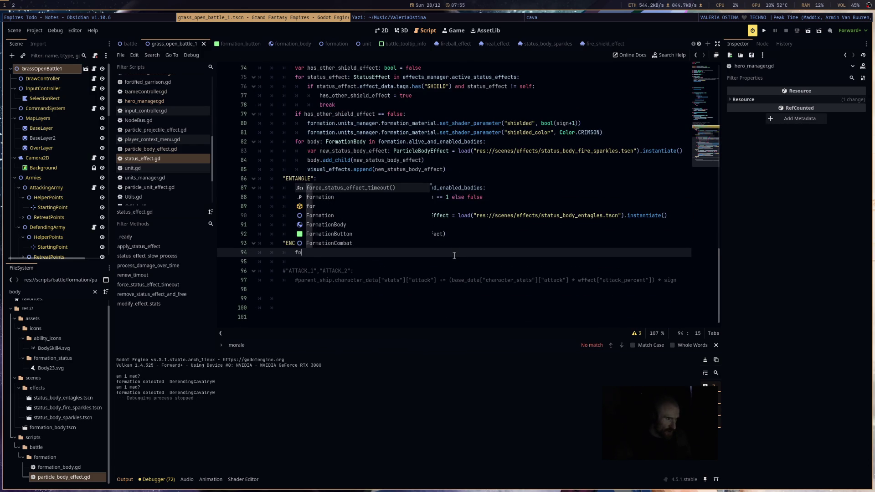
{"action": "type", "text": "rmation.for"}
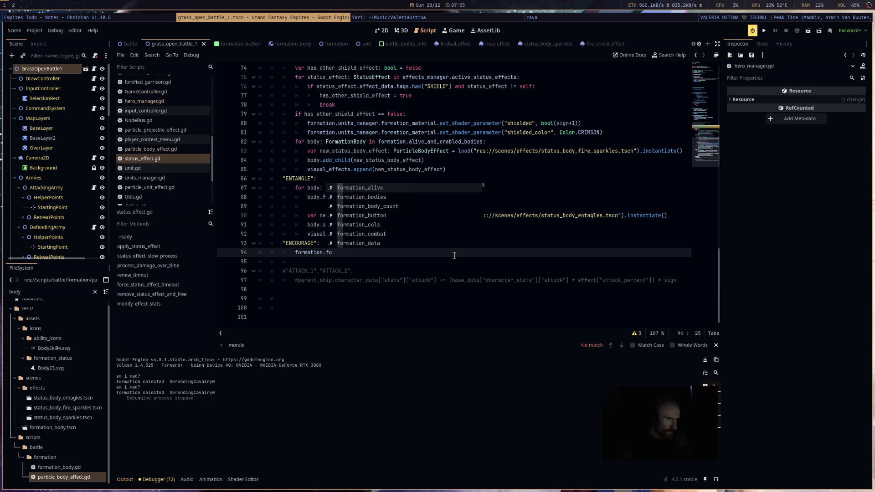
{"action": "key", "text": "Down"}
{"action": "key", "text": "Down"}
{"action": "key", "text": "Down"}
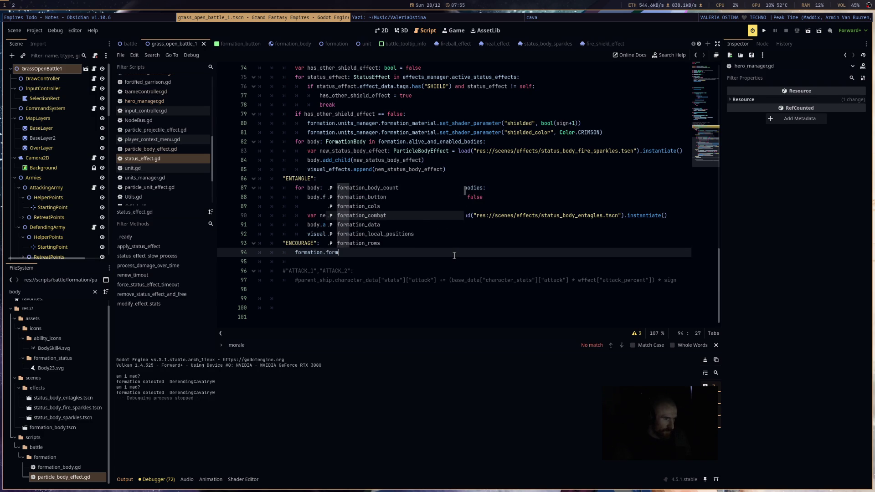
{"action": "key", "text": "Return"}
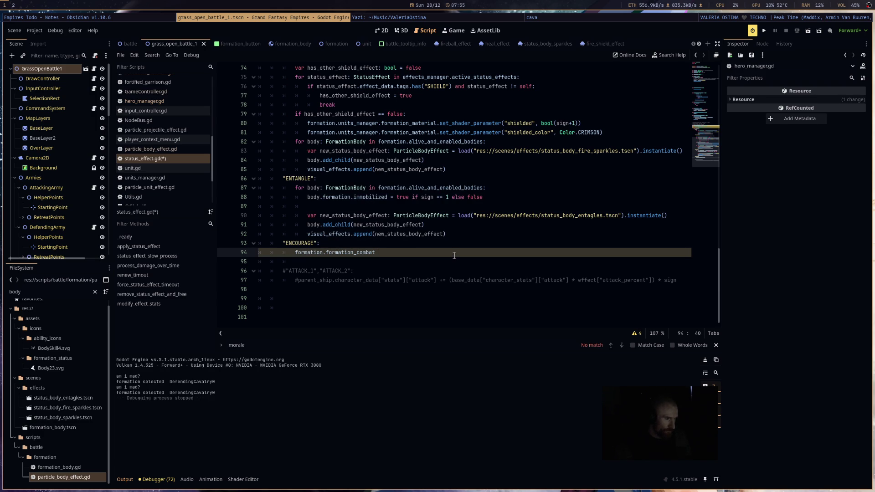
{"action": "type", "text": "."}
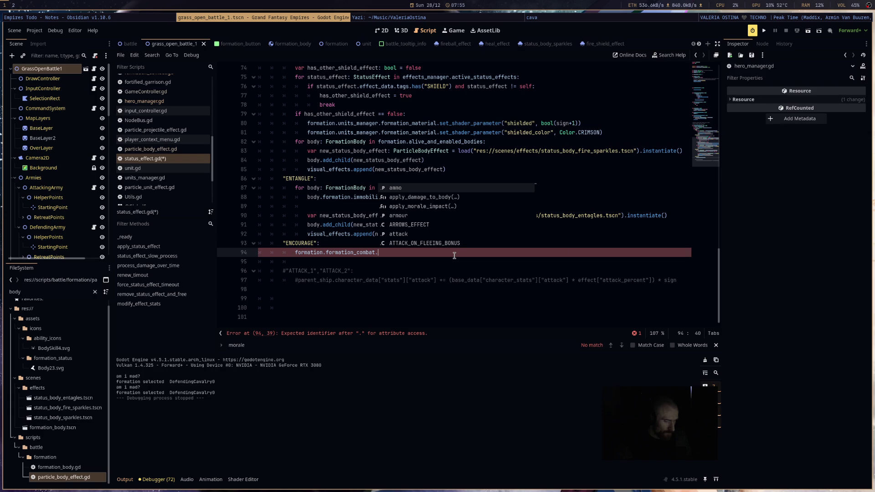
{"action": "type", "text": "mor"}
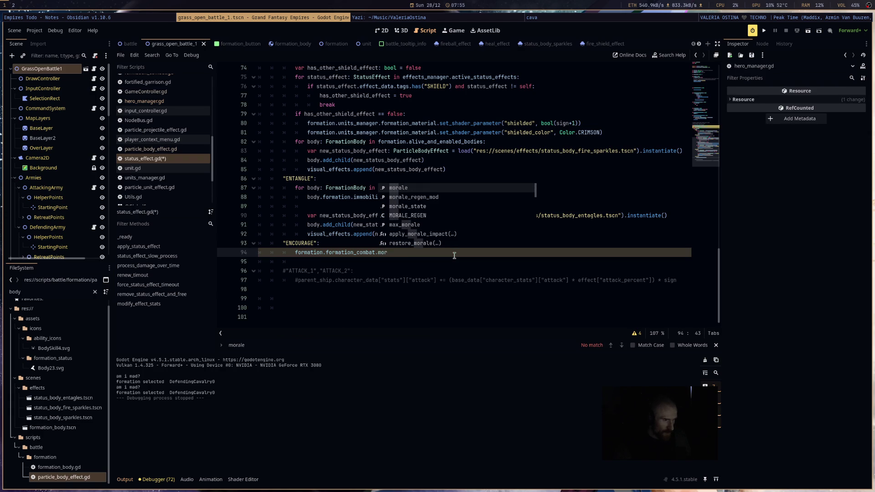
{"action": "type", "text": "ale_regen_mod ="}
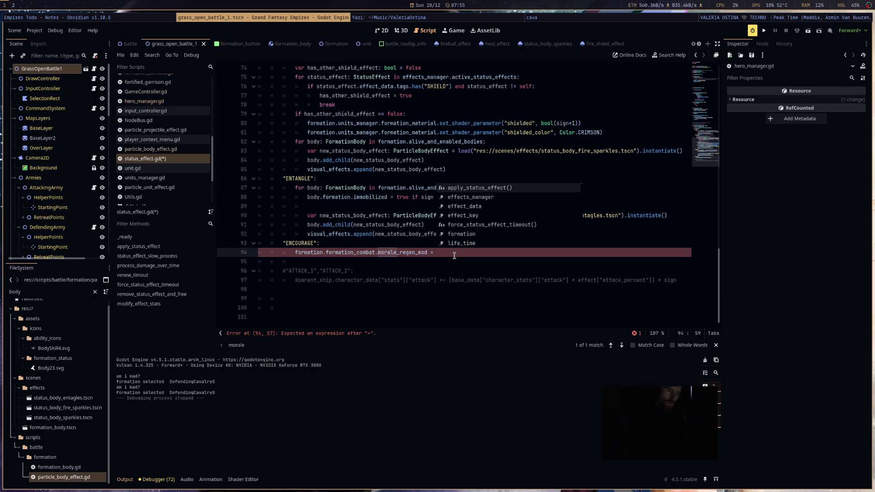
Step: Copy the formation.formation_combat.morale_regen_mod reference on line 94
{"action": "left_click", "coordinate": [427, 253]}
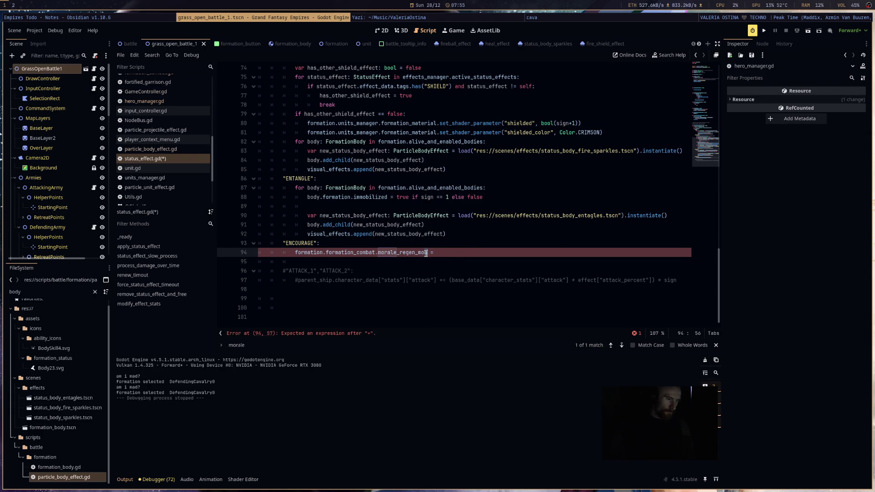
{"action": "mouse_move", "coordinate": [427, 253]}
{"action": "left_mouse_down"}
{"action": "mouse_move", "coordinate": [284, 254]}
{"action": "mouse_move", "coordinate": [296, 253]}
{"action": "left_mouse_up"}
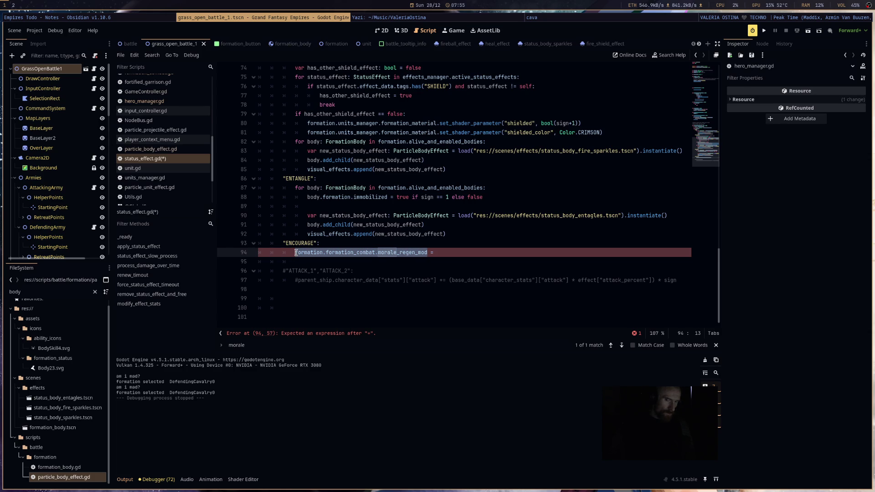
{"action": "key", "text": "ctrl+c"}
Step: Set the right side to morale_regen_mod plus a parenthesised second morale_regen_mod reference
{"action": "left_click", "coordinate": [483, 253]}
{"action": "key", "text": "ctrl+v"}
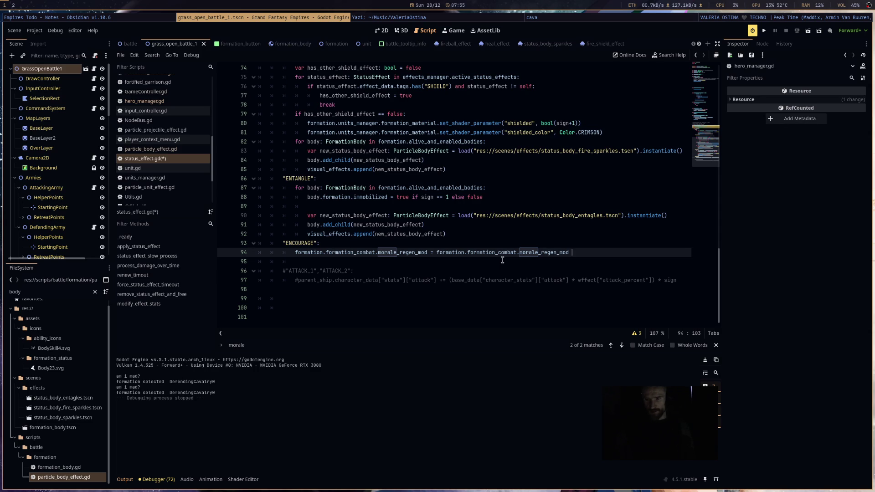
{"action": "type", "text": "+"}
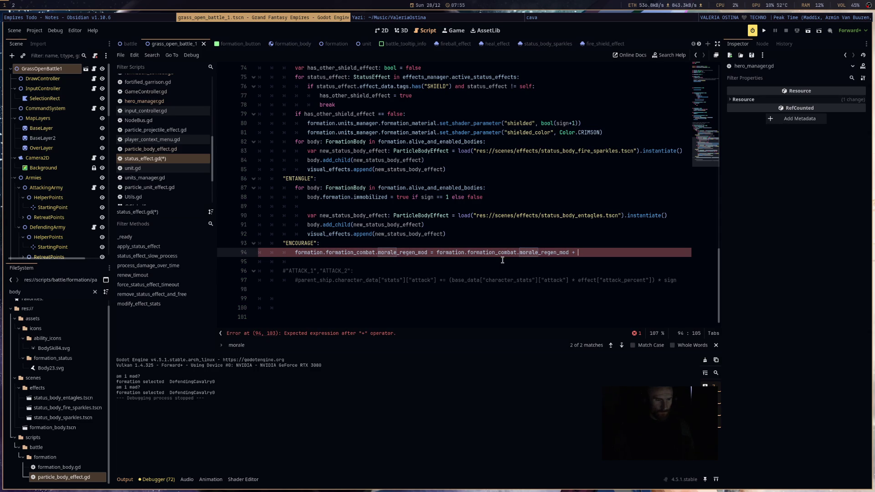
{"action": "left_click_drag", "start_coordinate": [437, 252], "coordinate": [580, 252]}
{"action": "left_click", "coordinate": [598, 252]}
{"action": "type", "text": "("}
{"action": "key", "text": "ctrl+v"}
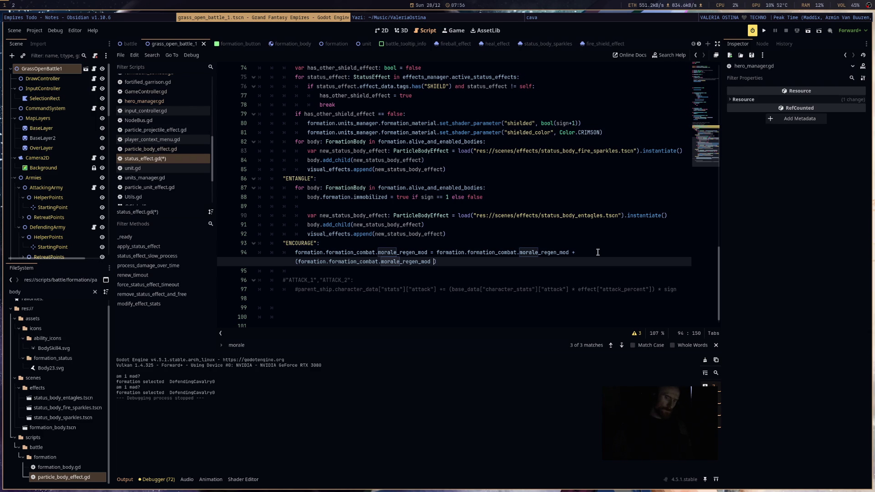
Step: Append '* (effect/100)' to the expression, fixing a misplaced paste and stray 'e'
{"action": "type", "text": "* "}
{"action": "type", "text": "("}
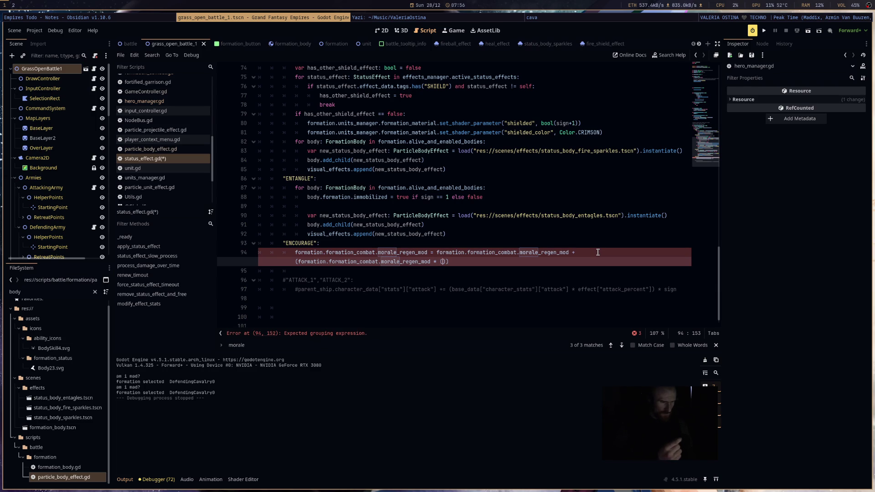
{"action": "left_click", "coordinate": [572, 252]}
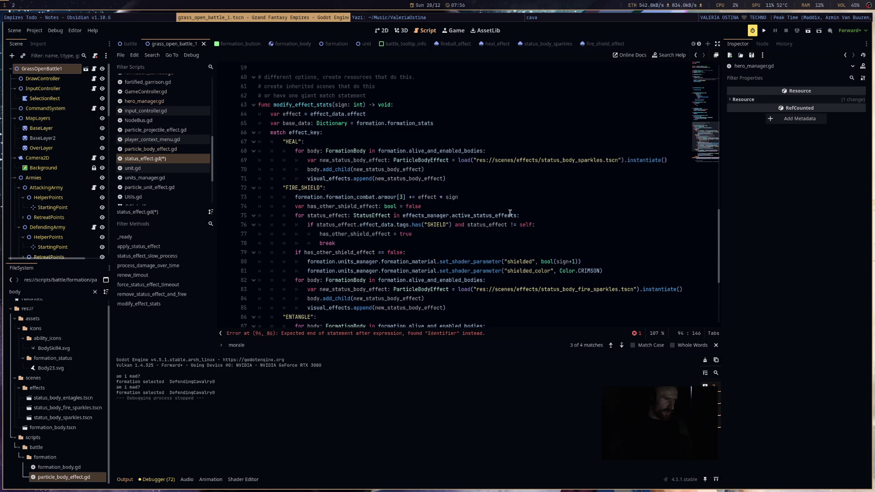
{"action": "key", "text": "ctrl+v"}
{"action": "key", "text": "BackSpace"}
{"action": "left_click", "coordinate": [582, 252]}
{"action": "type", "text": "effect"}
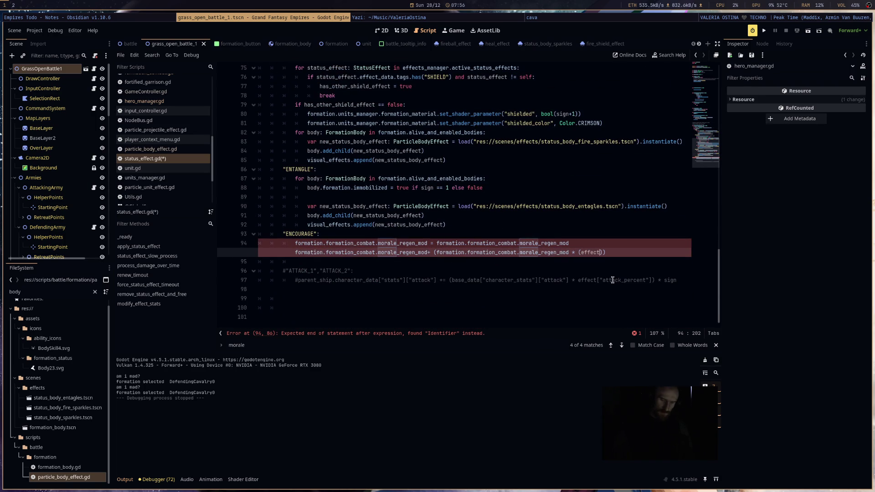
{"action": "type", "text": "/100"}
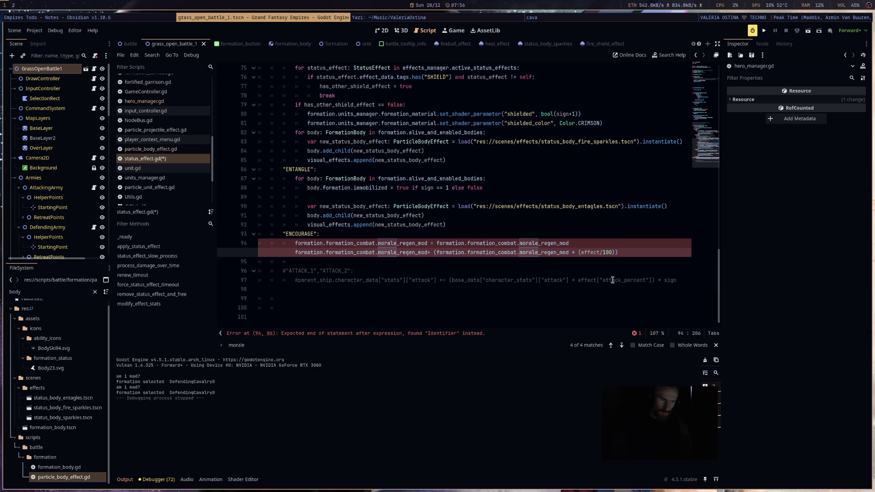
Step: Wrap the (effect/100) term on line 94 as ((effect/100)* sign) and save status_effect.gd
{"action": "scroll", "coordinate": [612, 280], "scroll_direction": "up", "scroll_amount": 4}
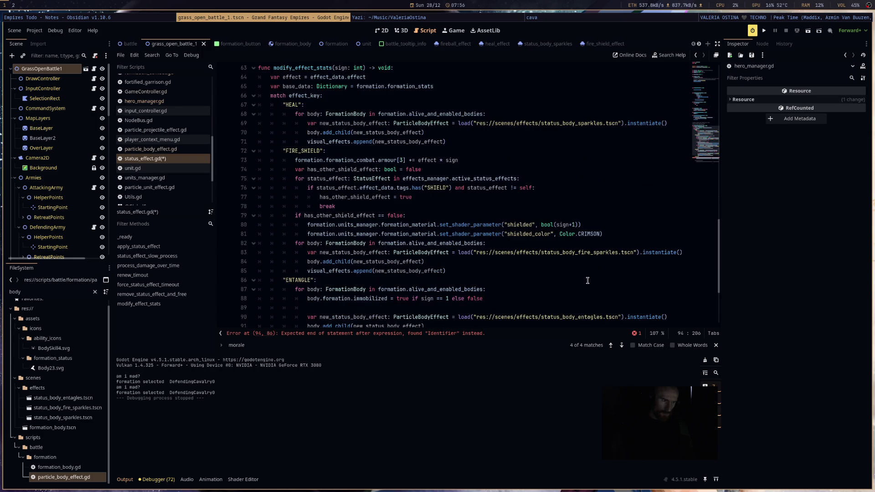
{"action": "scroll", "coordinate": [588, 281], "scroll_direction": "down", "scroll_amount": 4}
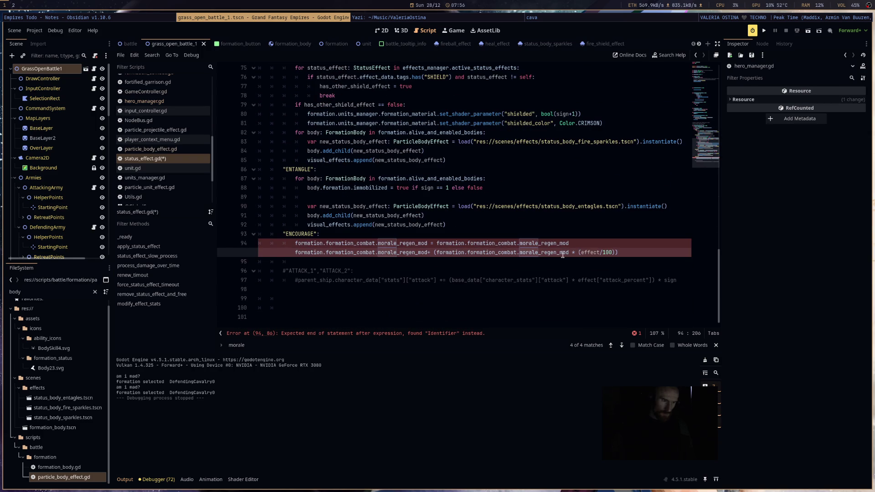
{"action": "left_click_drag", "start_coordinate": [615, 254], "coordinate": [577, 254]}
{"action": "type", "text": "("}
{"action": "left_click", "coordinate": [621, 253]}
{"action": "type", "text": "*"}
{"action": "type", "text": " sign"}
{"action": "key", "text": "ctrl+s"}
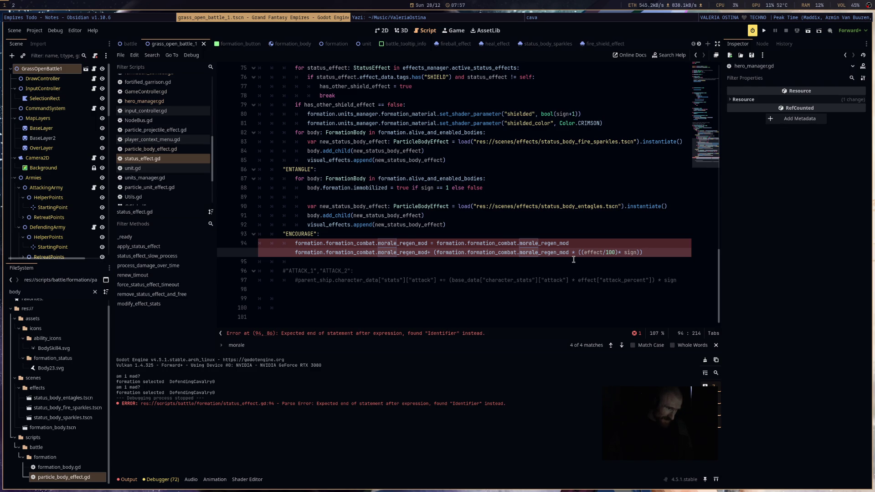
Step: Delete the stray duplicated morale_regen_mod text before the + on line 94
{"action": "left_click", "coordinate": [430, 253]}
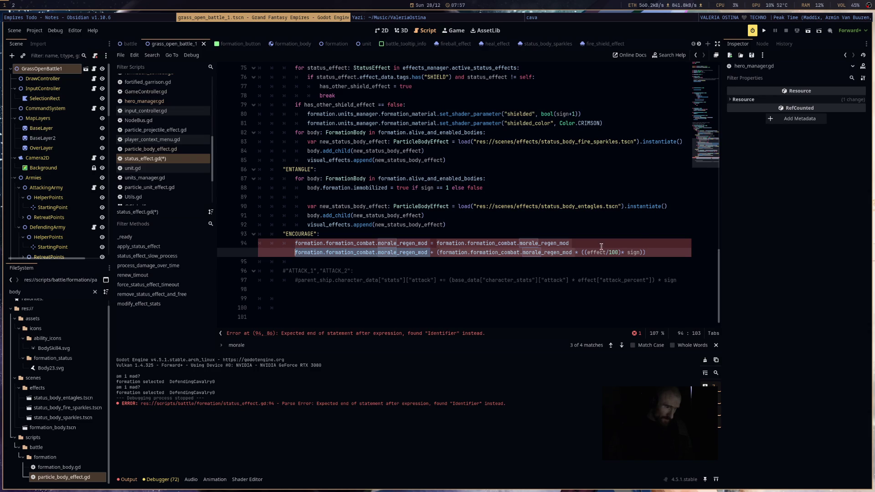
{"action": "key", "text": "shift+Home"}
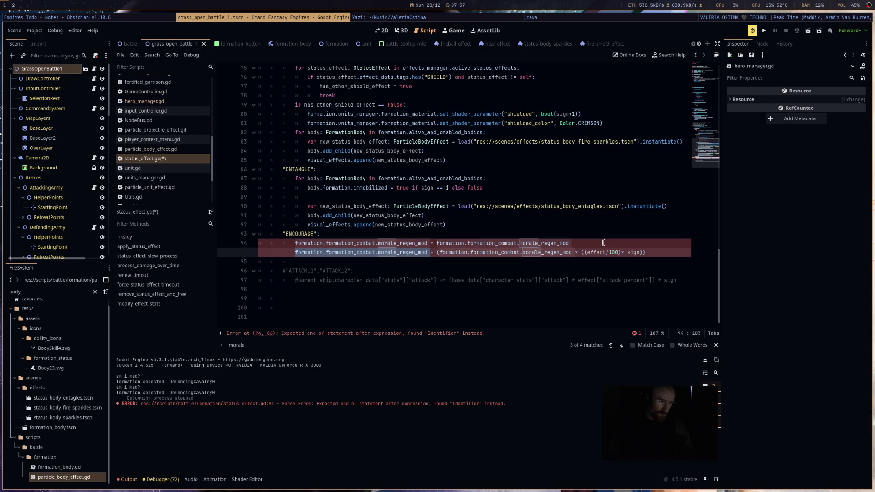
{"action": "key", "text": "BackSpace"}
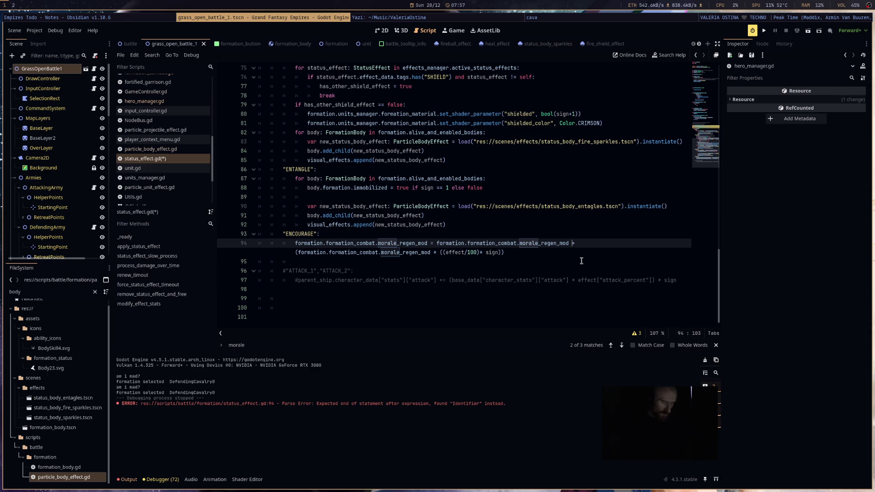
{"action": "key", "text": "super+d"}
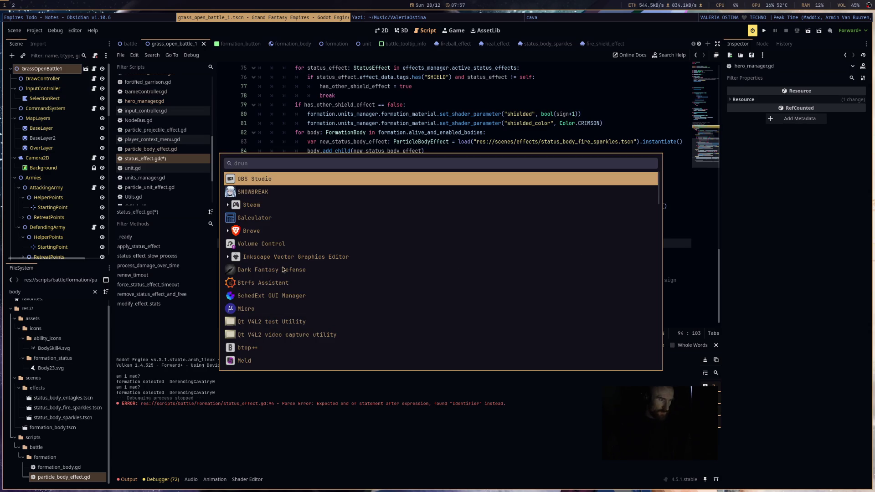
Step: Launch Galculator as a small floating window moved off the code to the right
{"action": "left_click", "coordinate": [258, 220]}
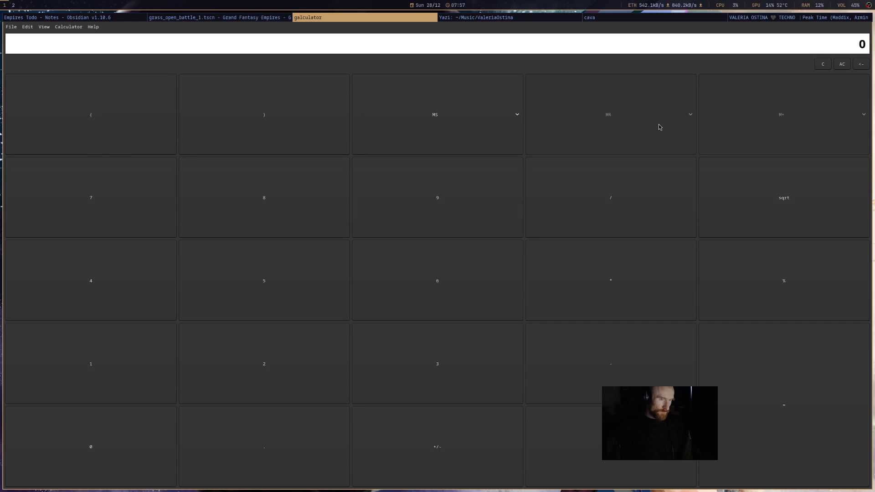
{"action": "key", "text": "super+shift+space"}
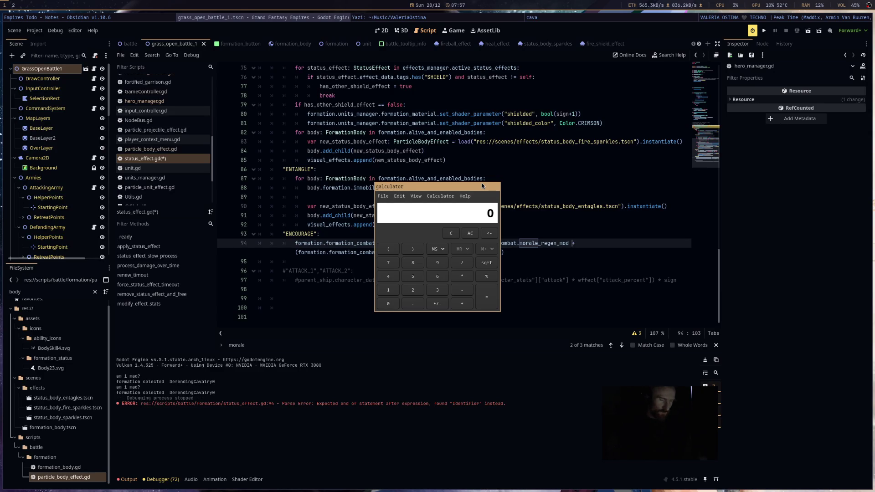
{"action": "left_click_drag", "start_coordinate": [488, 189], "coordinate": [713, 165]}
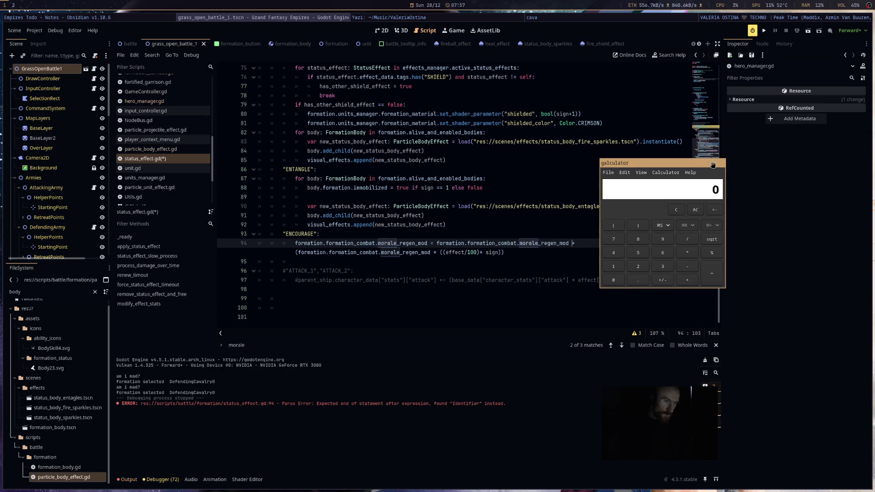
{"action": "left_click_drag", "start_coordinate": [642, 190], "coordinate": [725, 180]}
Step: Enter 1.0 and then 1.01 in the calculator, then clear the display
{"action": "left_click", "coordinate": [697, 257]}
{"action": "left_click", "coordinate": [722, 270]}
{"action": "left_click", "coordinate": [697, 271]}
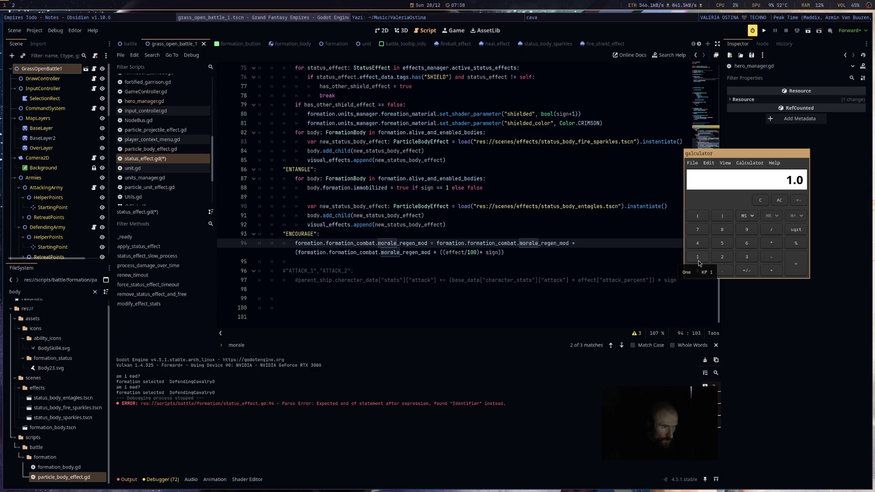
{"action": "left_click", "coordinate": [699, 263]}
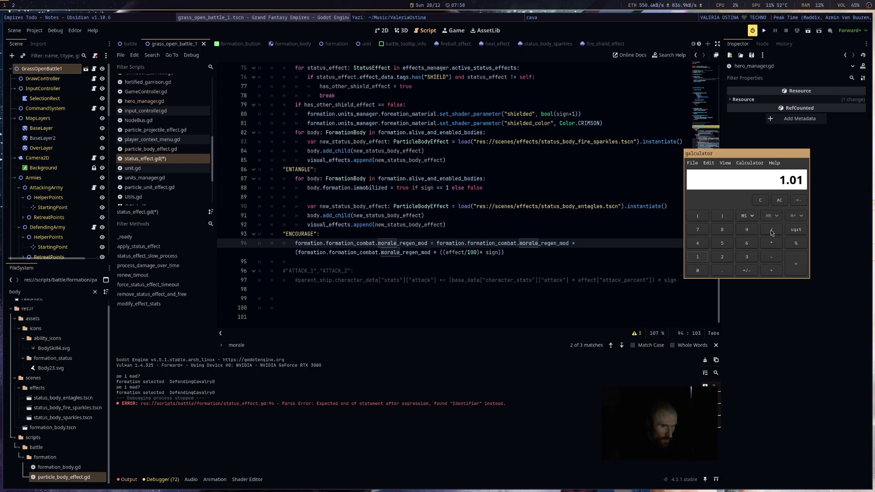
{"action": "left_click", "coordinate": [761, 204]}
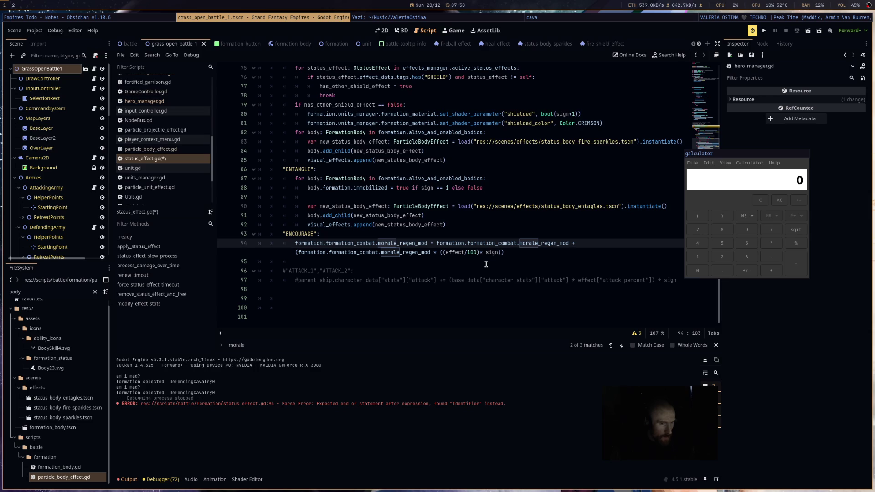
Step: Save the scripts, run the project and start the battle, revealing the add_status error at line 184
{"action": "key", "text": "ctrl+s"}
{"action": "left_click", "coordinate": [765, 30]}
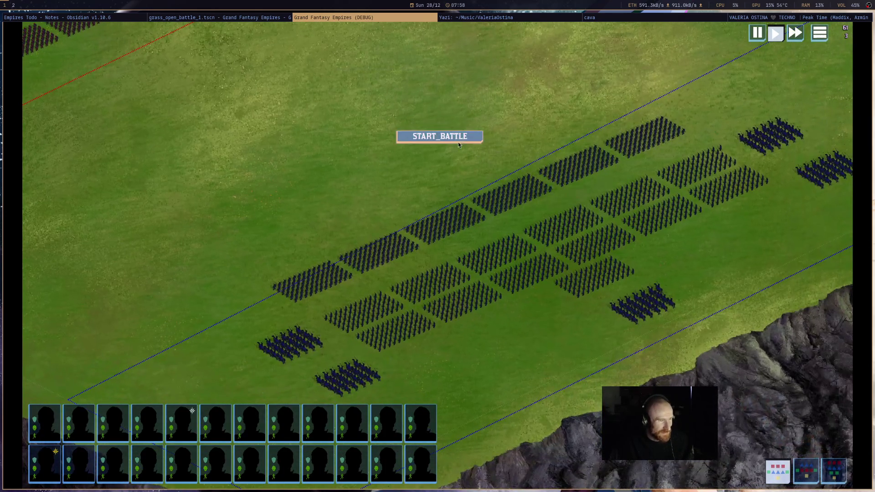
{"action": "left_click", "coordinate": [458, 141]}
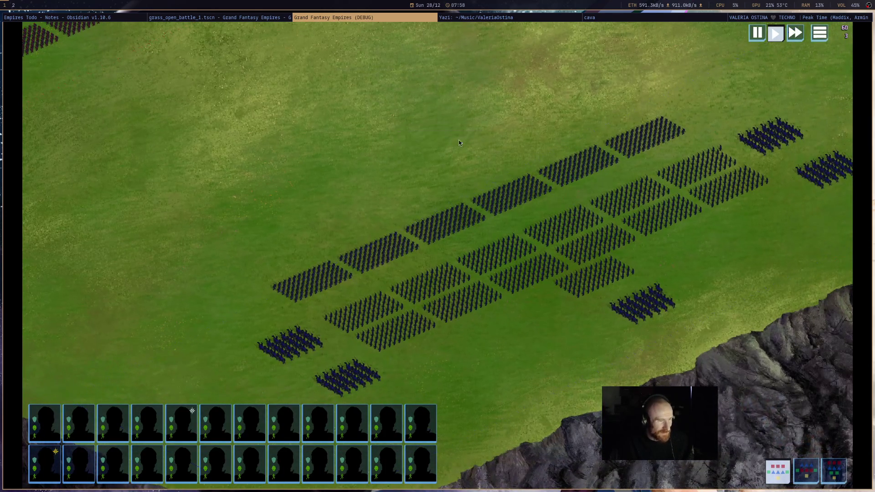
{"action": "left_click", "coordinate": [259, 17]}
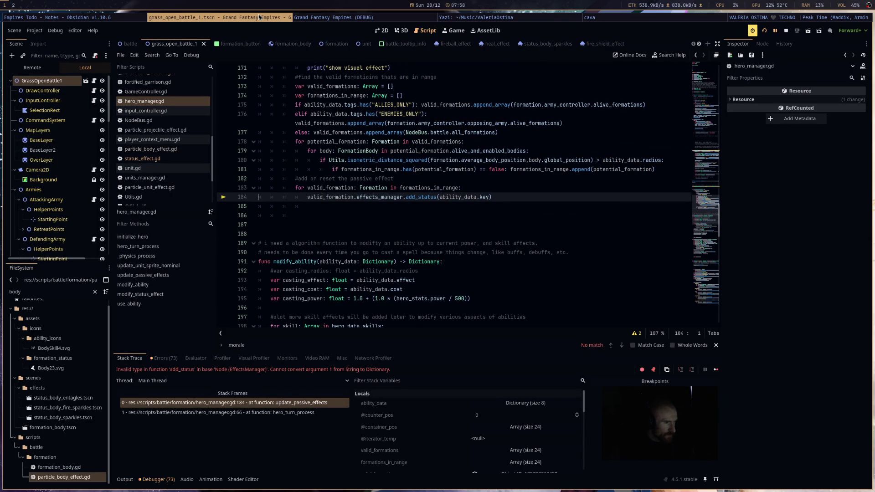
Step: Remove .key from the add_status argument on hero_manager.gd line 184, save, and relaunch the game
{"action": "left_click", "coordinate": [429, 197], "text": "ctrl"}
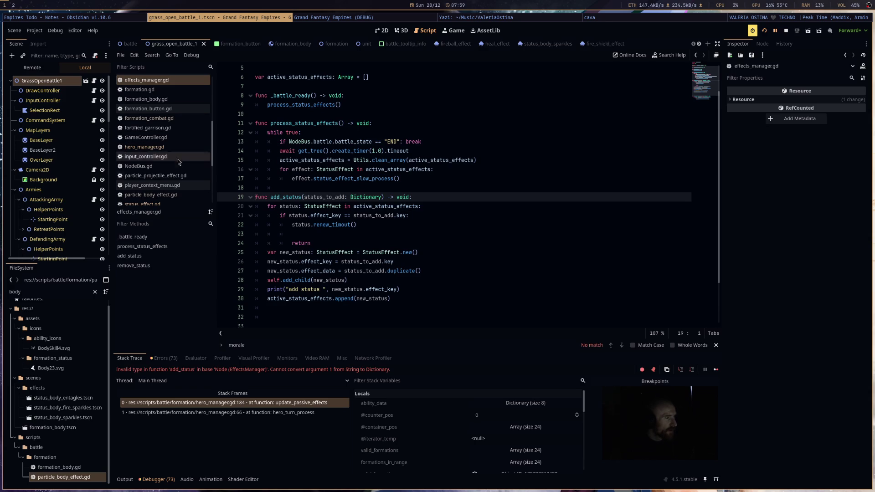
{"action": "left_click", "coordinate": [237, 402]}
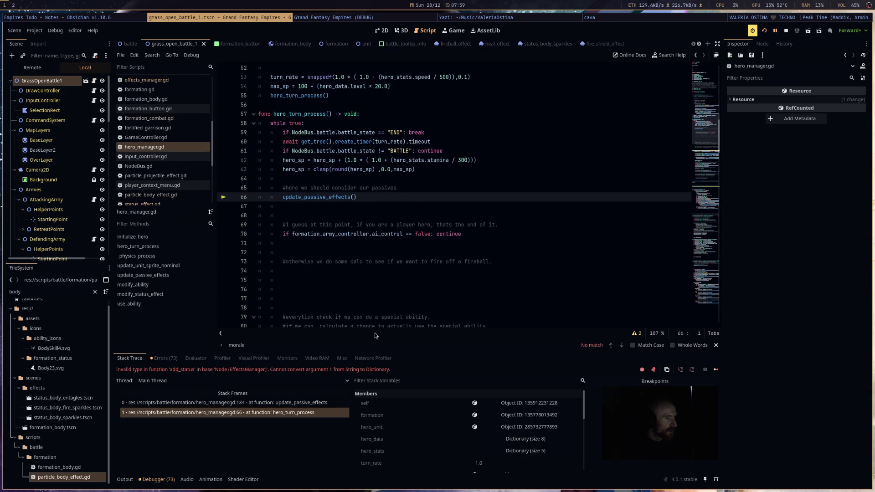
{"action": "left_click", "coordinate": [488, 197]}
{"action": "key", "text": "BackSpace"}
{"action": "key", "text": "BackSpace"}
{"action": "key", "text": "BackSpace"}
{"action": "key", "text": "ctrl+s"}
{"action": "left_click", "coordinate": [767, 31]}
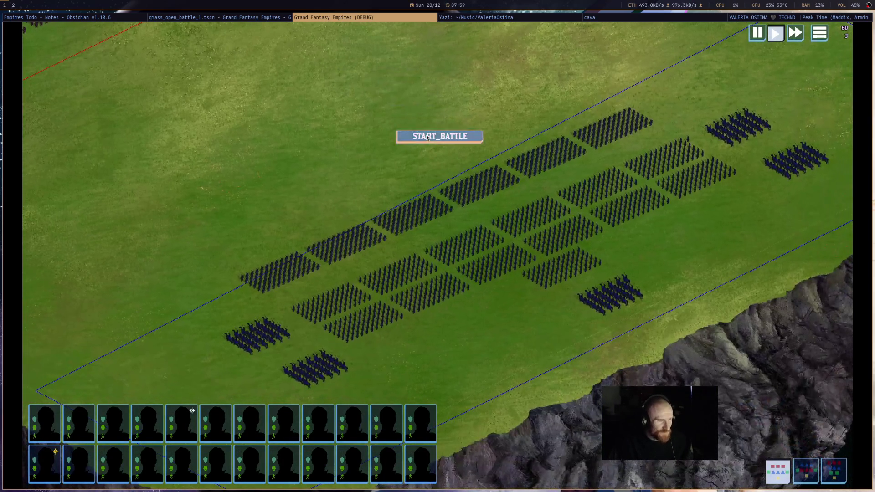
Step: Start the battle, check the Output log for ENCOURAGE additions, and select then deselect a unit block
{"action": "left_click", "coordinate": [442, 141]}
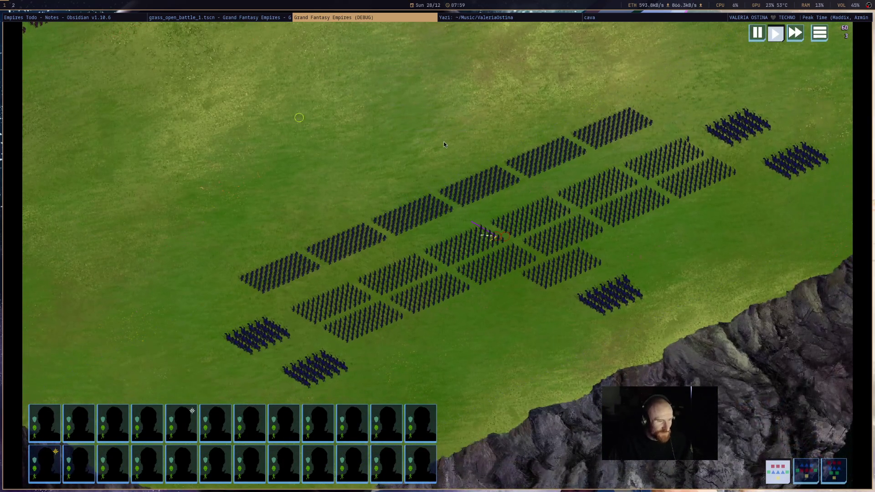
{"action": "left_click", "coordinate": [261, 18]}
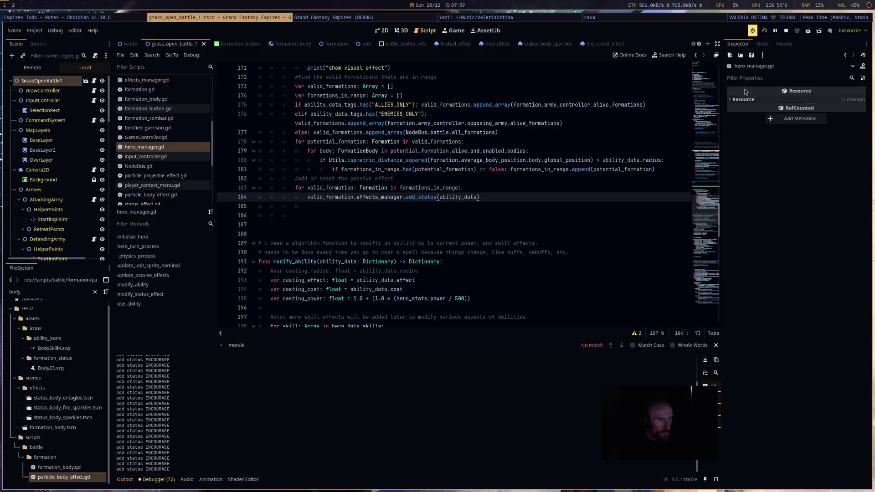
{"action": "left_click", "coordinate": [779, 28]}
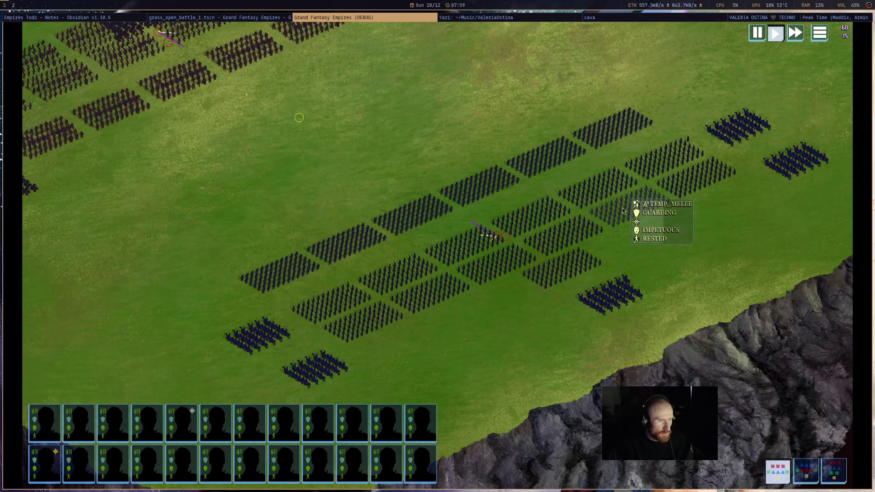
{"action": "left_click", "coordinate": [569, 279]}
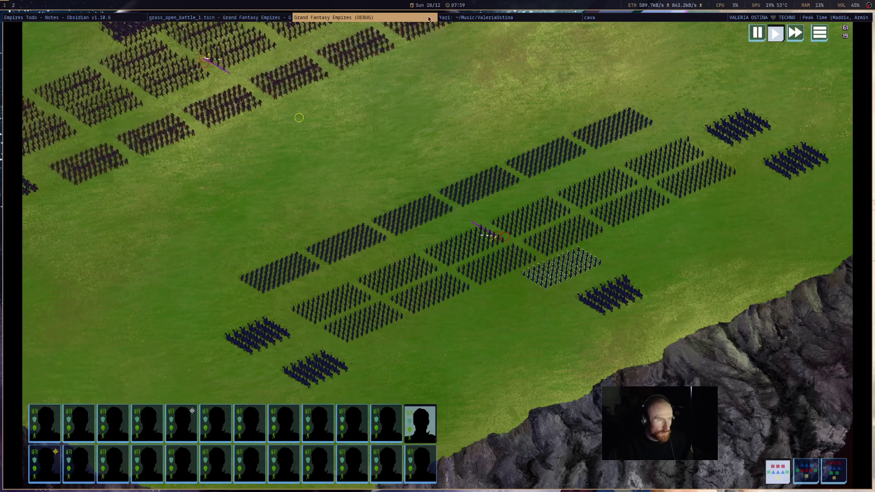
{"action": "left_click", "coordinate": [688, 45]}
{"action": "key", "text": "super+Left"}
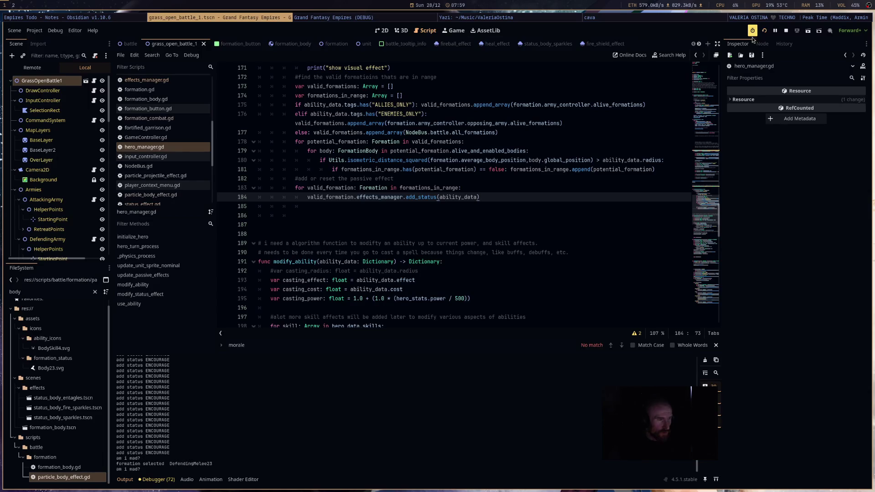
Step: Pause the game and select DefendingMelee23 under GrassOpenBattle1 > Armies > DefendingArmy in the Remote tree
{"action": "left_click", "coordinate": [776, 30]}
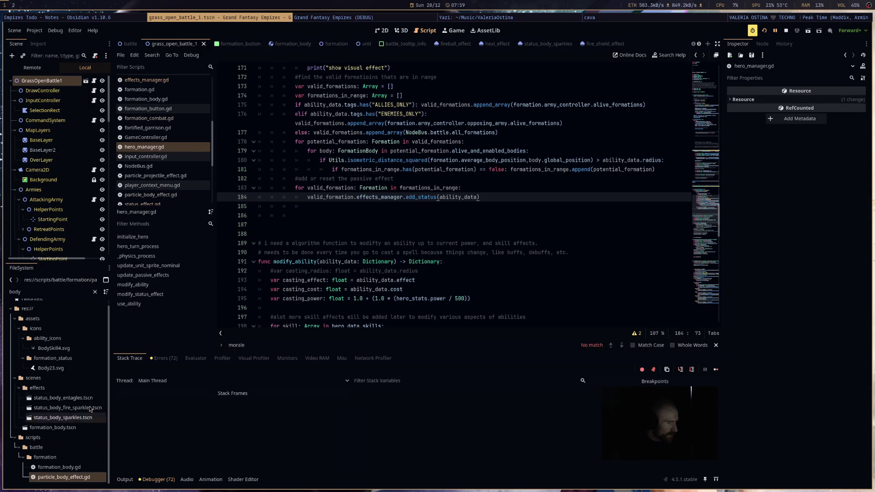
{"action": "left_click", "coordinate": [45, 69]}
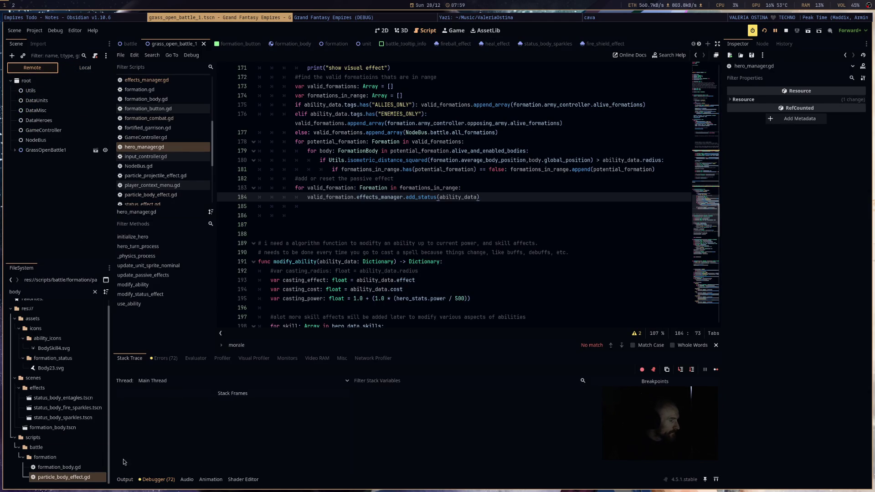
{"action": "left_click", "coordinate": [125, 479]}
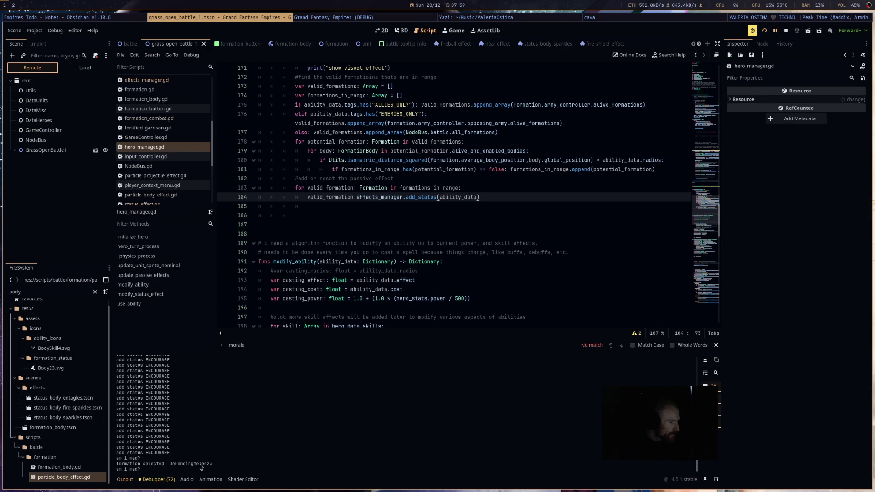
{"action": "left_click", "coordinate": [15, 150]}
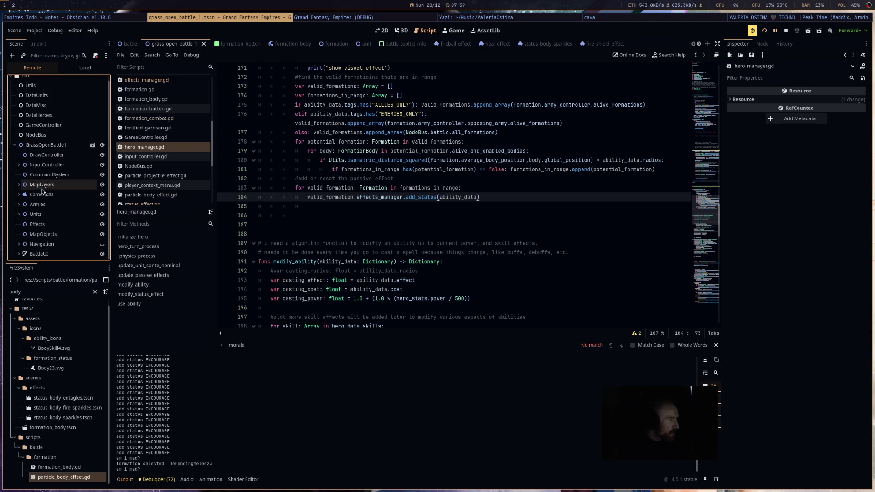
{"action": "left_click", "coordinate": [19, 204]}
{"action": "left_click", "coordinate": [24, 224]}
{"action": "scroll", "coordinate": [46, 241], "scroll_direction": "down", "scroll_amount": 5}
{"action": "scroll", "coordinate": [48, 242], "scroll_direction": "down", "scroll_amount": 3}
{"action": "left_click", "coordinate": [60, 207]}
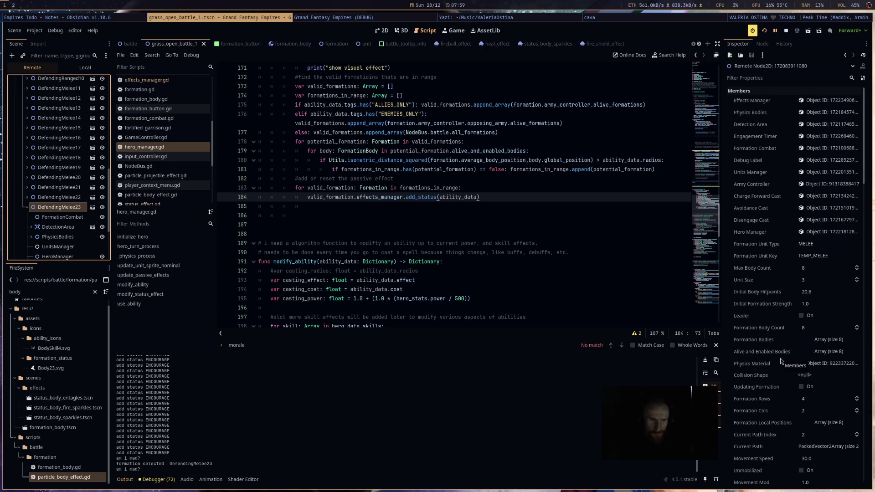
Step: Inspect the EffectsManager status node's Effect Data showing ENCOURAGE AURA with radius 240, then stop the game
{"action": "scroll", "coordinate": [788, 364], "scroll_direction": "down", "scroll_amount": 2}
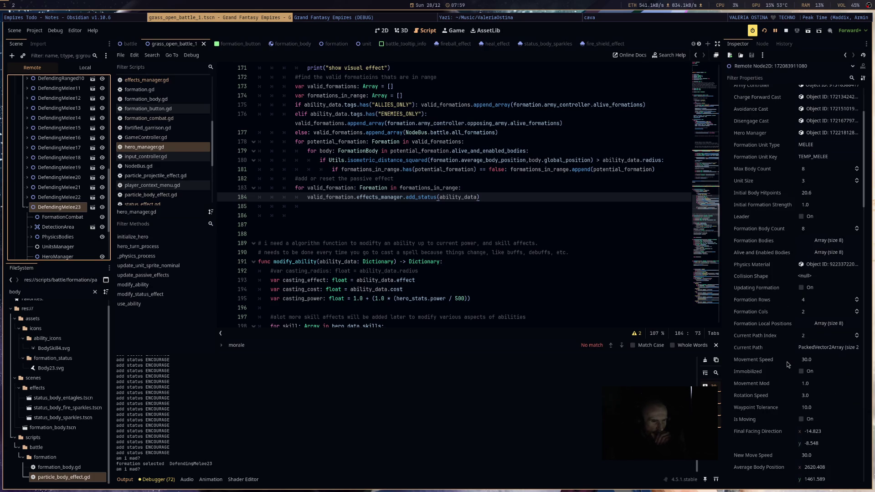
{"action": "scroll", "coordinate": [788, 365], "scroll_direction": "down", "scroll_amount": 7}
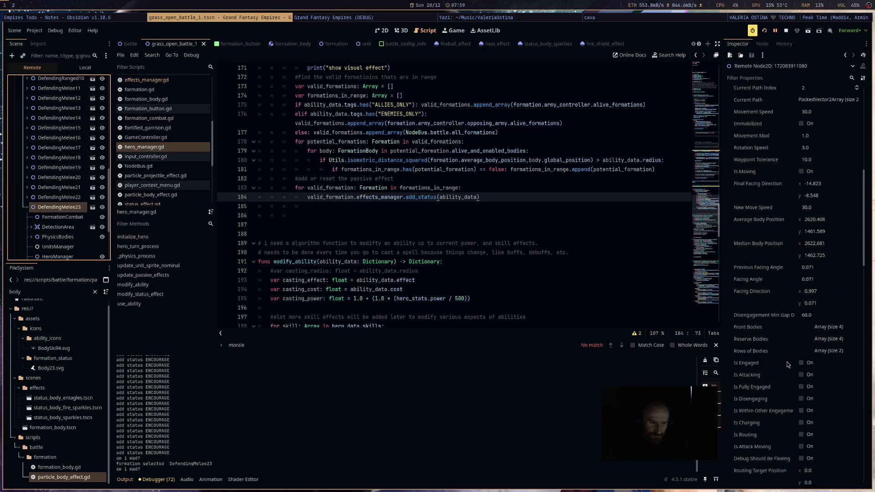
{"action": "scroll", "coordinate": [788, 365], "scroll_direction": "up", "scroll_amount": 10}
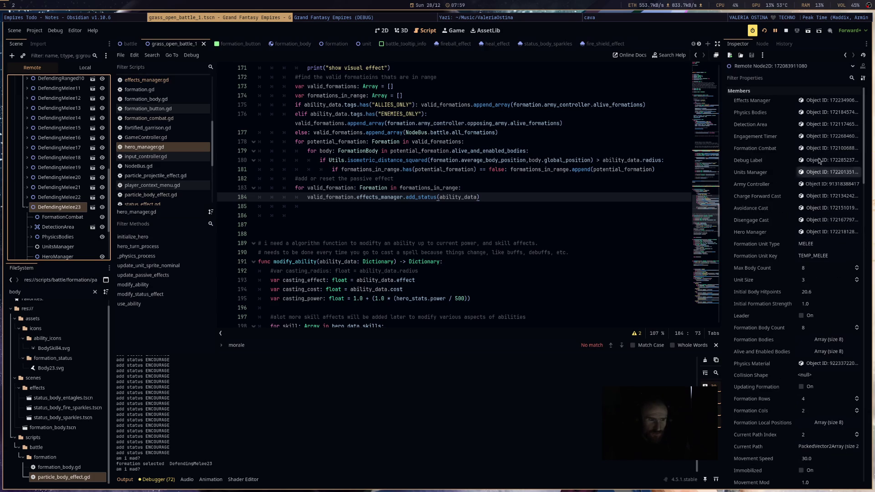
{"action": "scroll", "coordinate": [821, 147], "scroll_direction": "down", "scroll_amount": 5}
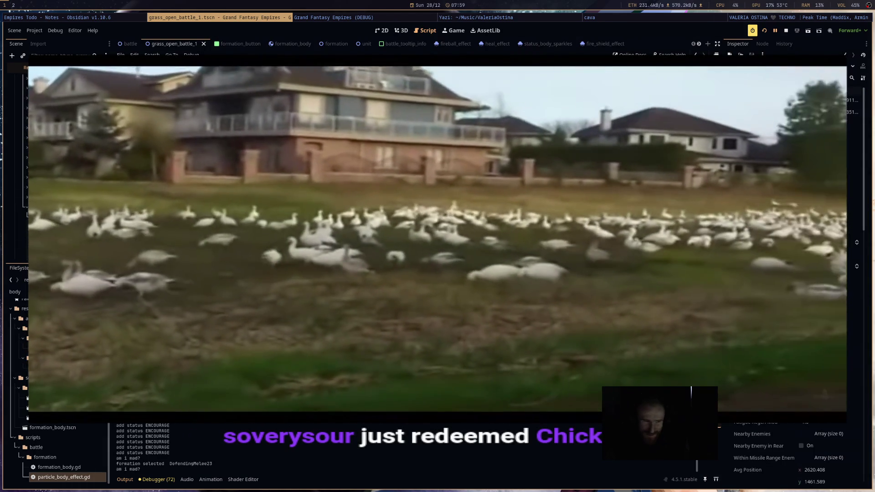
{"action": "scroll", "coordinate": [821, 228], "scroll_direction": "down", "scroll_amount": 5}
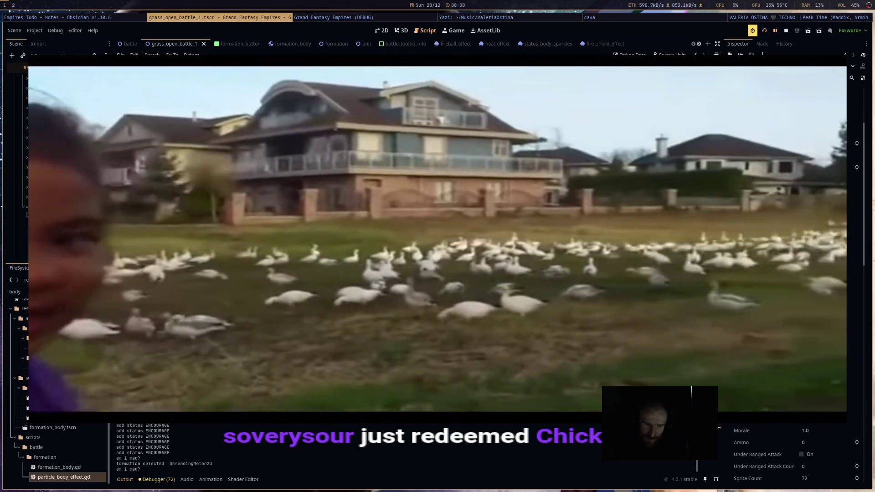
{"action": "scroll", "coordinate": [796, 274], "scroll_direction": "down", "scroll_amount": 5}
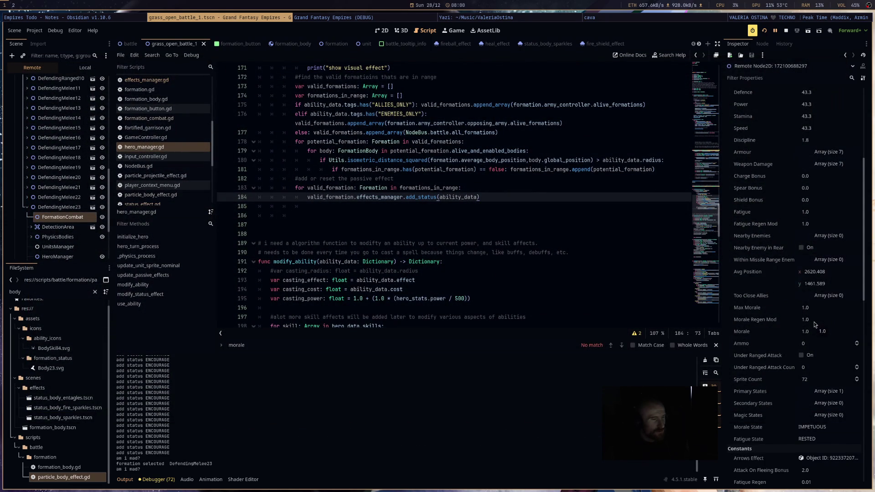
{"action": "scroll", "coordinate": [814, 322], "scroll_direction": "up", "scroll_amount": 5}
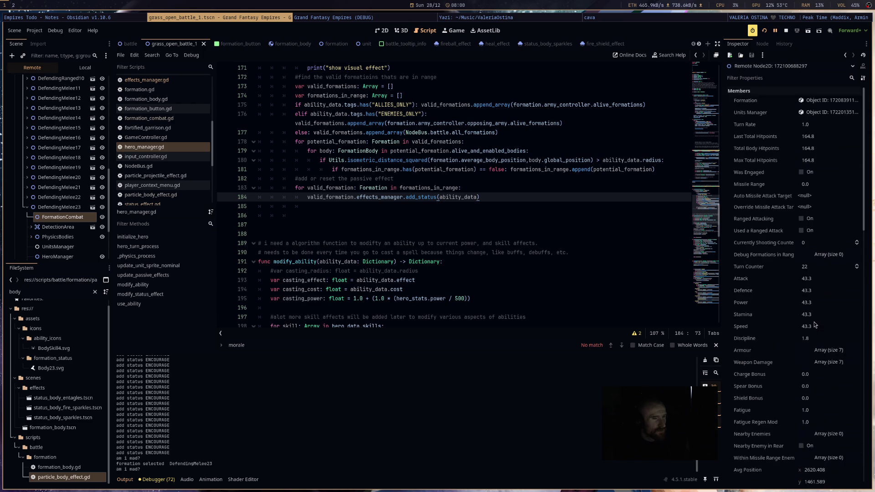
{"action": "scroll", "coordinate": [41, 222], "scroll_direction": "down", "scroll_amount": 3}
{"action": "left_click", "coordinate": [31, 198]}
{"action": "left_click", "coordinate": [61, 218]}
{"action": "left_click", "coordinate": [830, 137]}
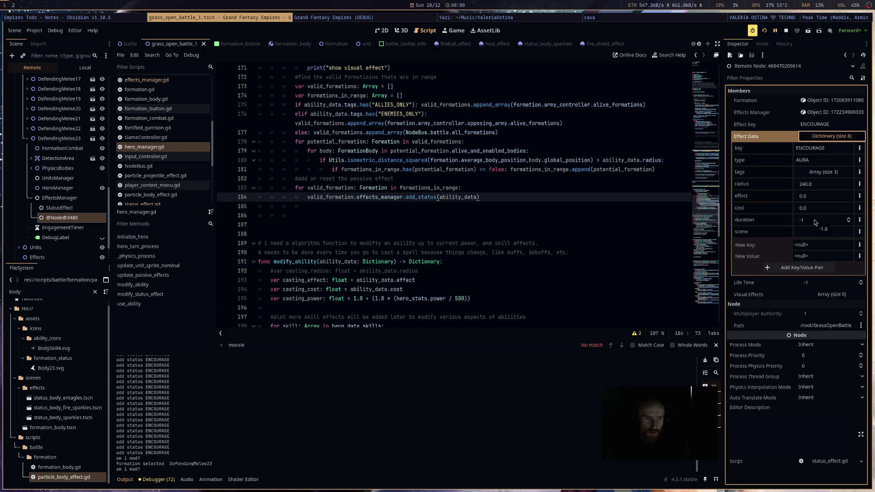
{"action": "left_click", "coordinate": [829, 139]}
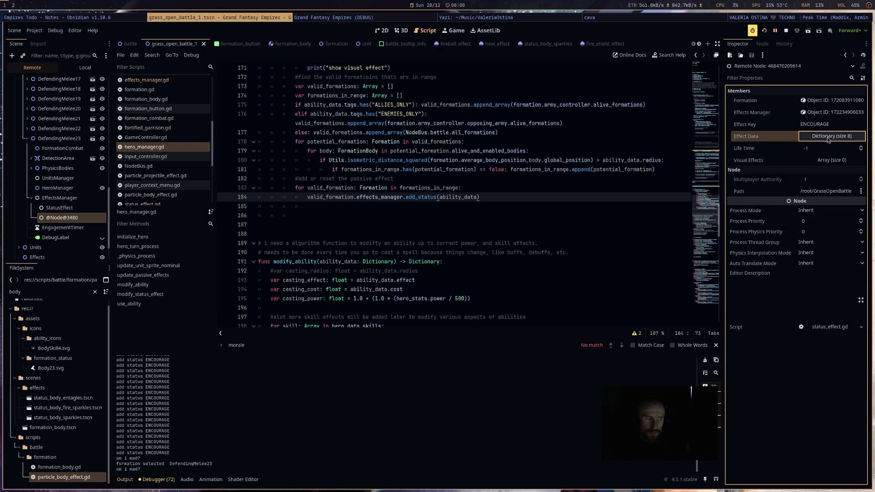
{"action": "left_click", "coordinate": [786, 32]}
Step: Change line 184 to add_status(modify_status_effect(DataMisc.EFFECTS_DATA.get(ability_data.key))), save, and run the game
{"action": "left_click", "coordinate": [476, 198]}
{"action": "type", "text": "mod"}
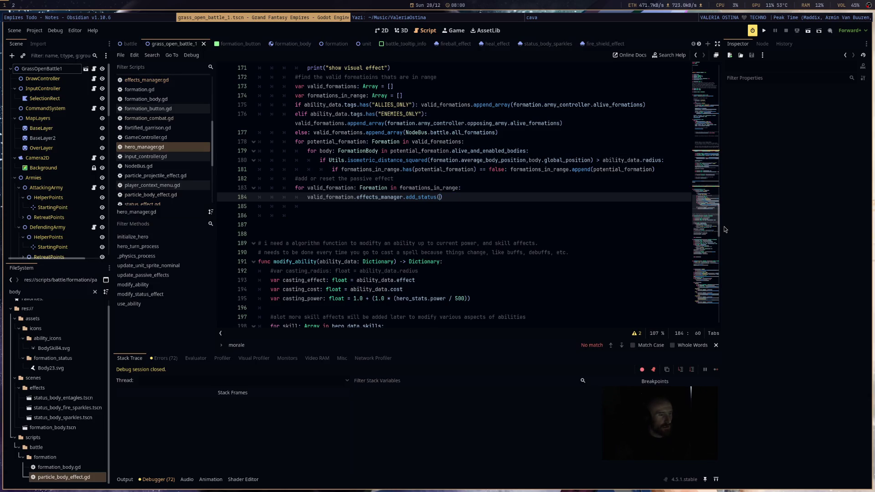
{"action": "key", "text": "Down"}
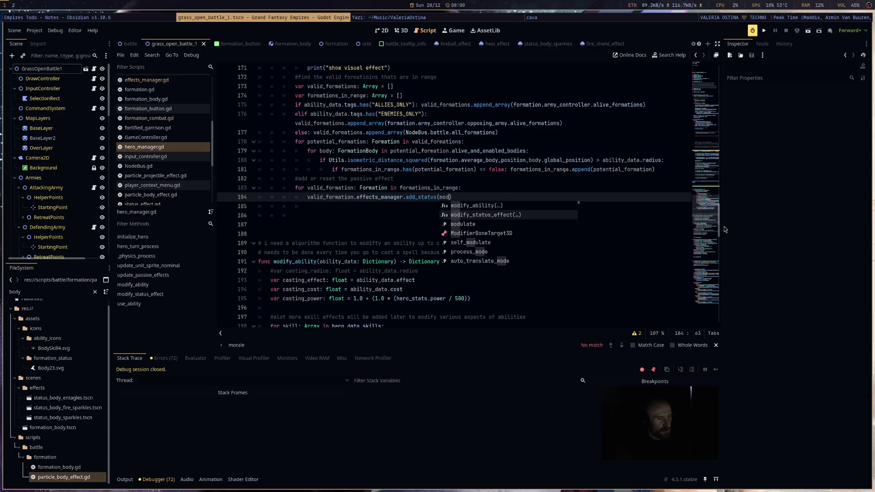
{"action": "key", "text": "Return"}
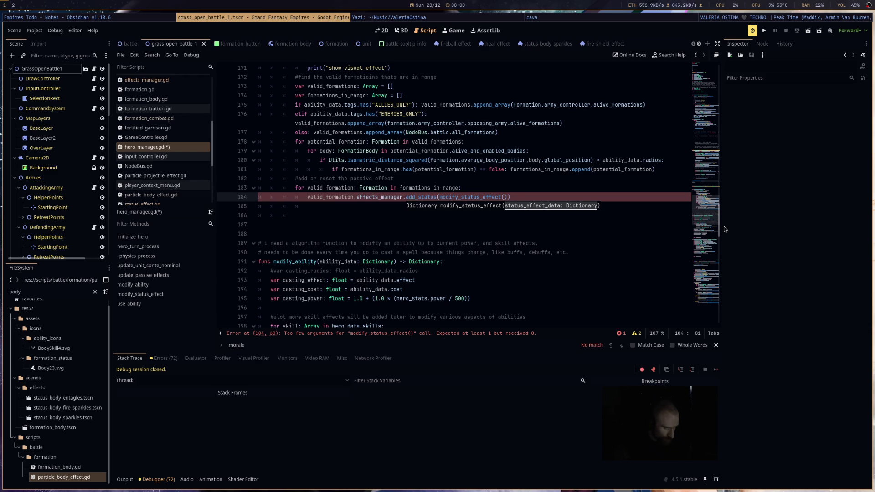
{"action": "type", "text": "DataM"}
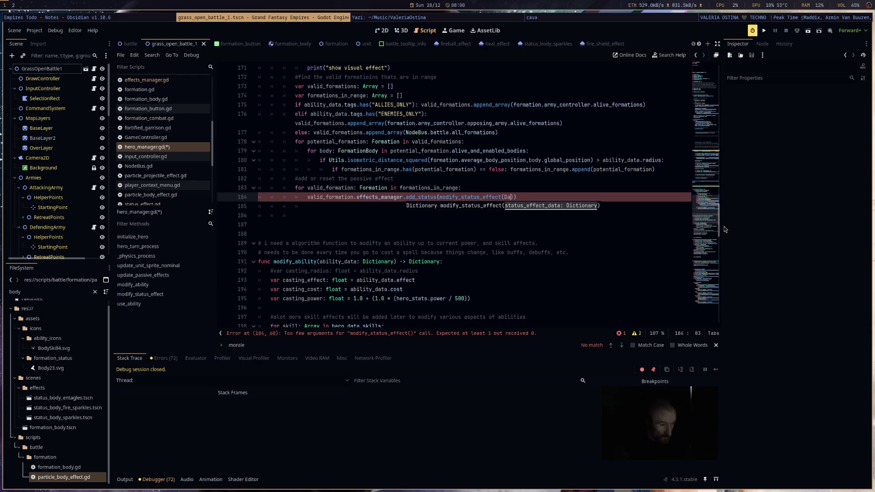
{"action": "type", "text": "isc."}
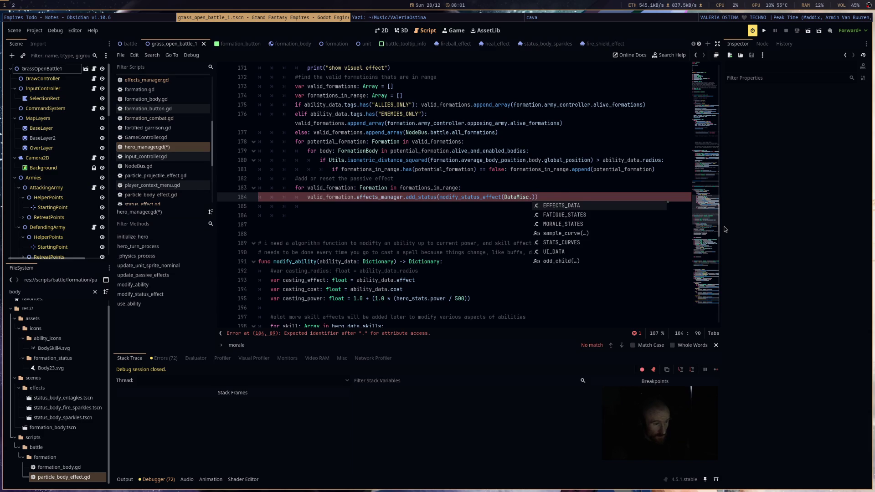
{"action": "key", "text": "Return"}
{"action": "type", "text": "."}
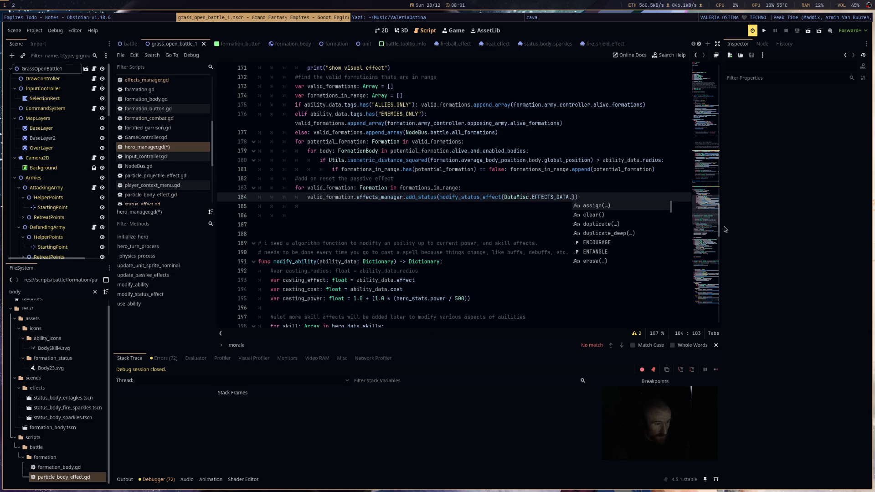
{"action": "type", "text": "get(a"}
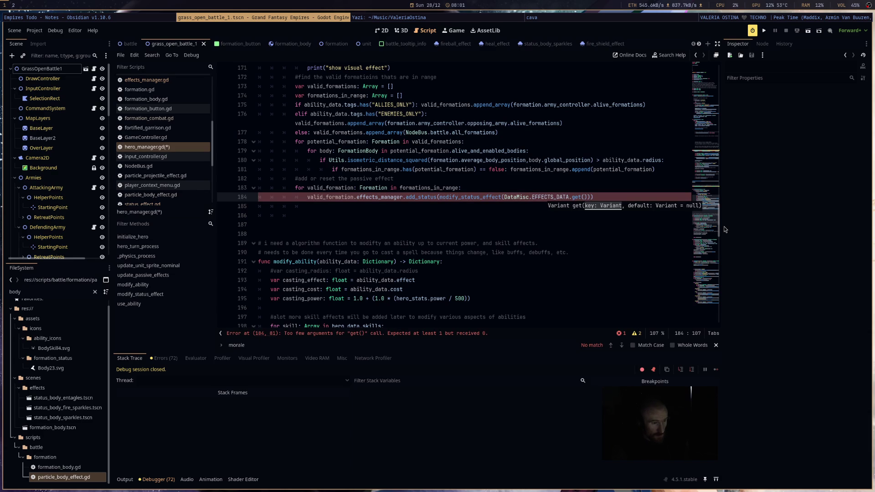
{"action": "type", "text": "bility_data."}
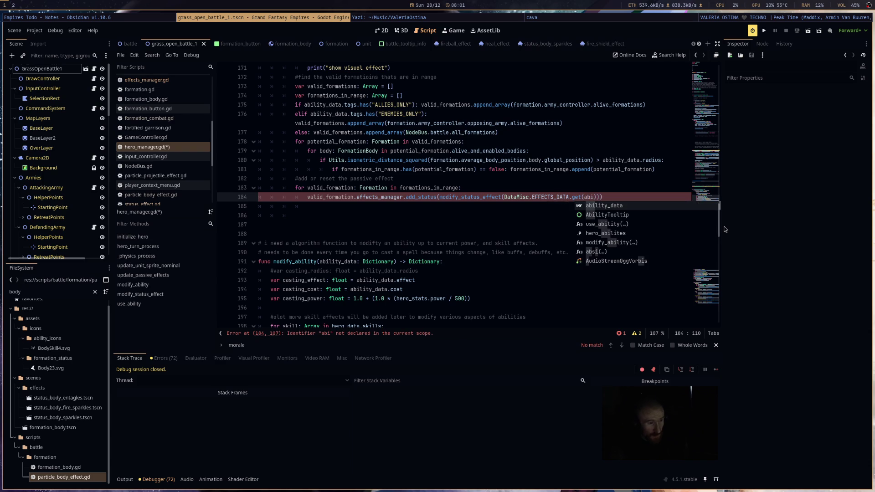
{"action": "type", "text": "key"}
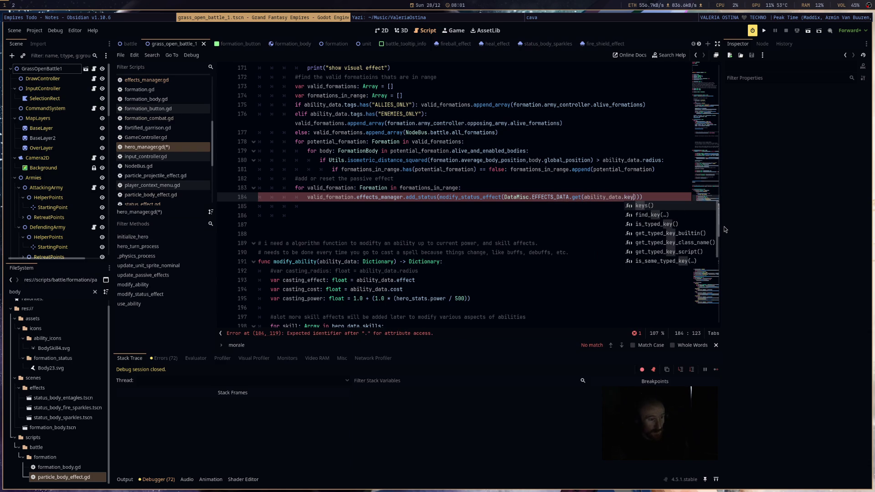
{"action": "left_click", "coordinate": [558, 218]}
{"action": "key", "text": "ctrl+s"}
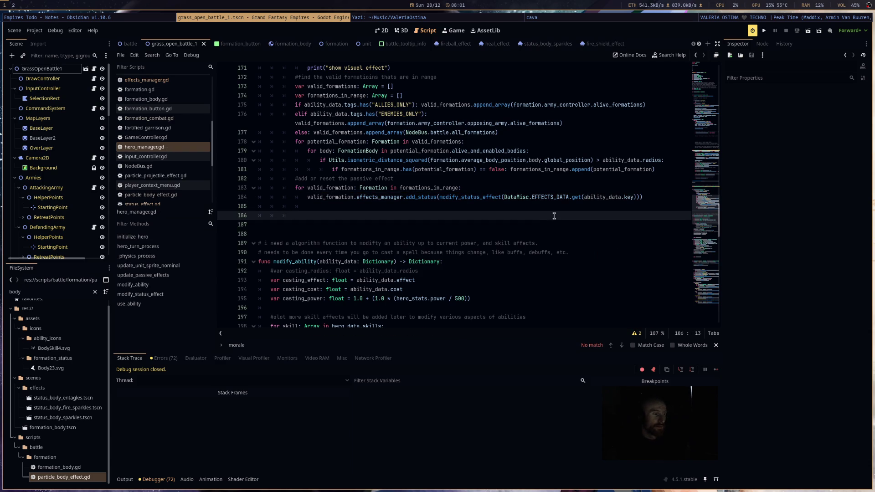
{"action": "left_click", "coordinate": [765, 30]}
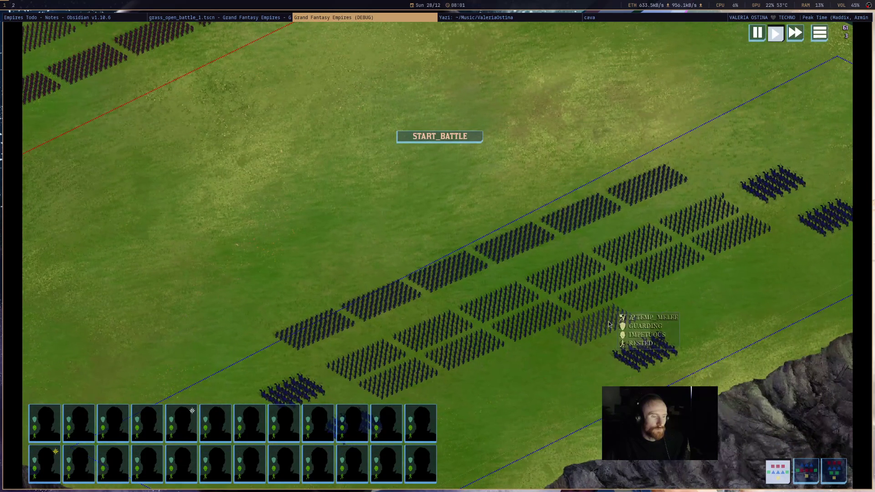
Step: Start the battle, select a TEMP_MELEE formation, and return to the Godot editor
{"action": "left_click", "coordinate": [445, 145]}
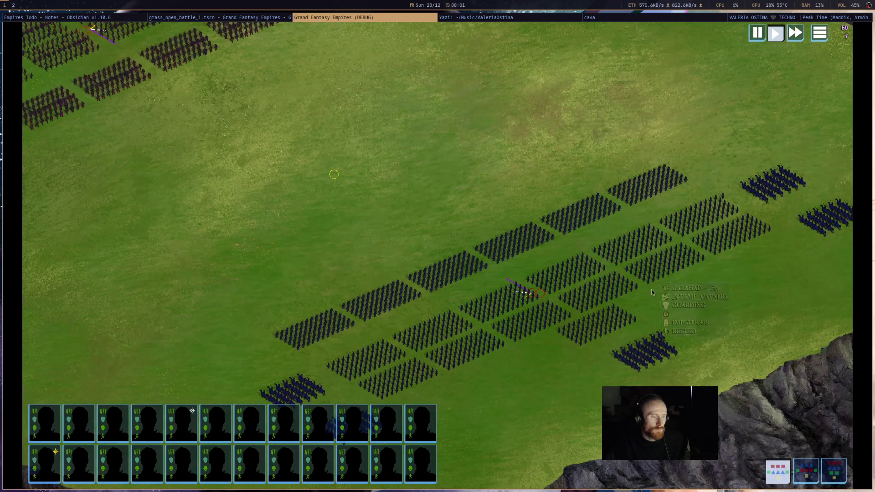
{"action": "left_click", "coordinate": [614, 332]}
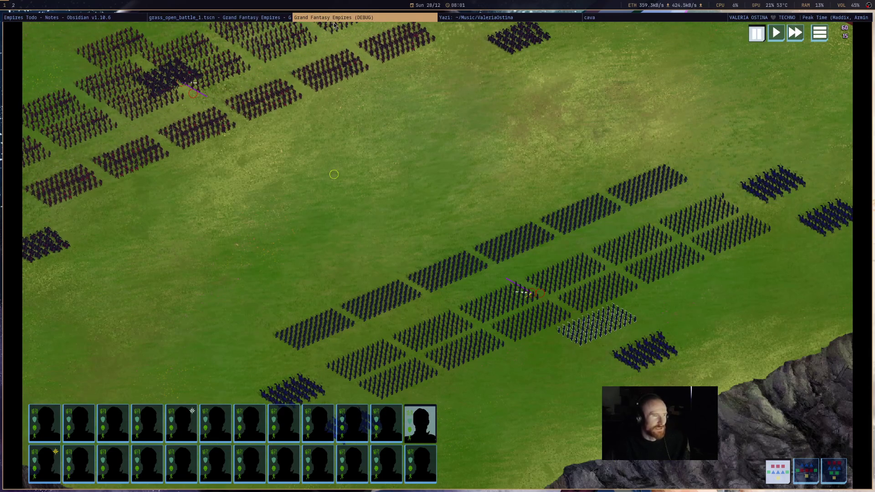
{"action": "key", "text": "super+Left"}
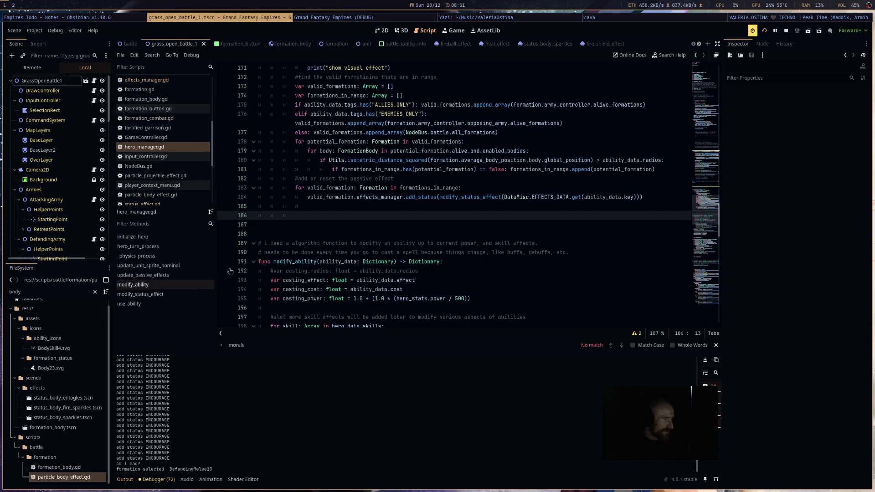
Step: Review the radius distance check on line 180 and expand GrassOpenBattle1 > Armies in the live Remote tree
{"action": "left_click", "coordinate": [31, 68]}
{"action": "left_click", "coordinate": [14, 151]}
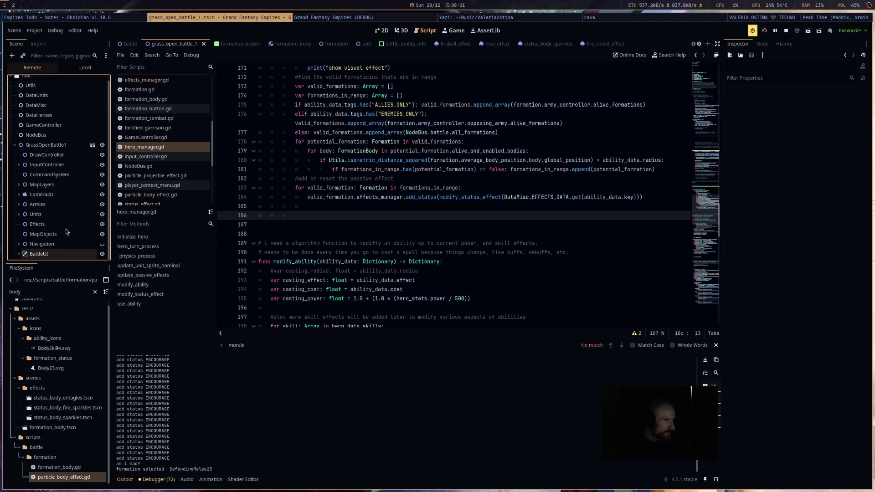
{"action": "left_click", "coordinate": [598, 160]}
{"action": "type", "text": "<"}
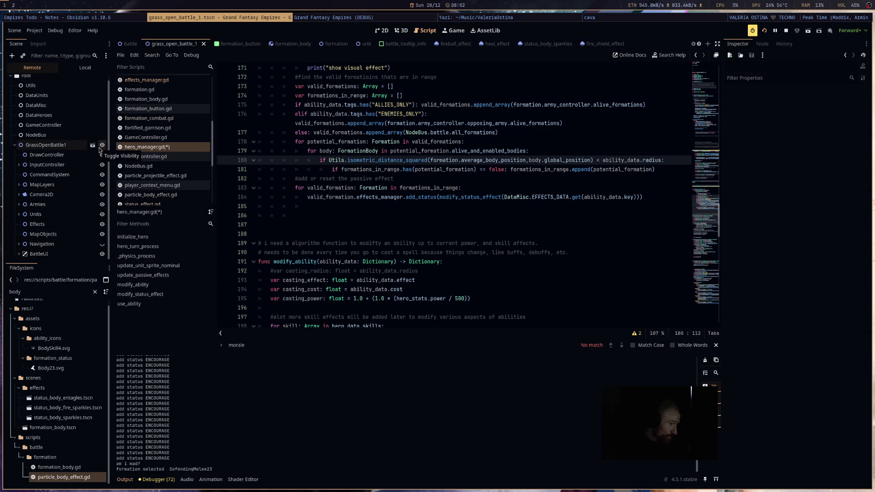
{"action": "left_click", "coordinate": [383, 162]}
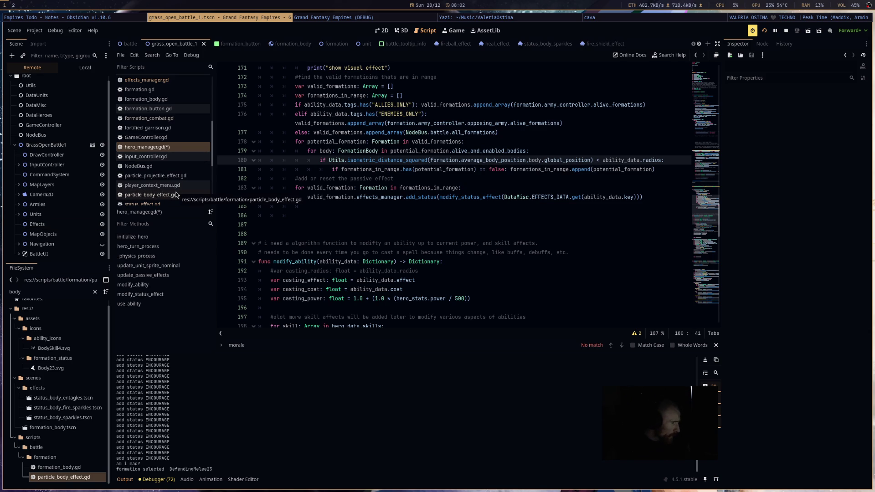
{"action": "scroll", "coordinate": [177, 195], "scroll_direction": "down", "scroll_amount": 3}
{"action": "scroll", "coordinate": [177, 195], "scroll_direction": "down", "scroll_amount": 1}
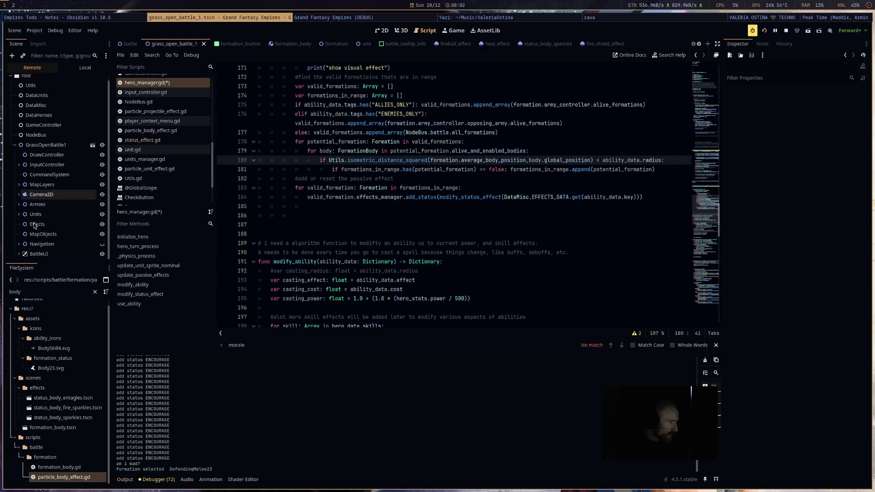
{"action": "left_click", "coordinate": [18, 204]}
Step: Select the live DefendingMelee23 formation and open its FormationCombat node
{"action": "scroll", "coordinate": [45, 236], "scroll_direction": "down", "scroll_amount": 2}
{"action": "scroll", "coordinate": [44, 235], "scroll_direction": "down", "scroll_amount": 5}
{"action": "left_click", "coordinate": [57, 205]}
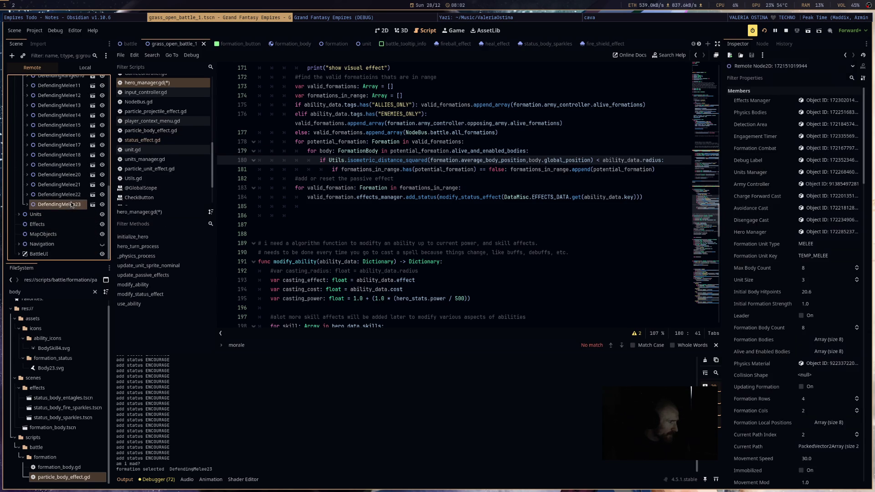
{"action": "left_click", "coordinate": [825, 150]}
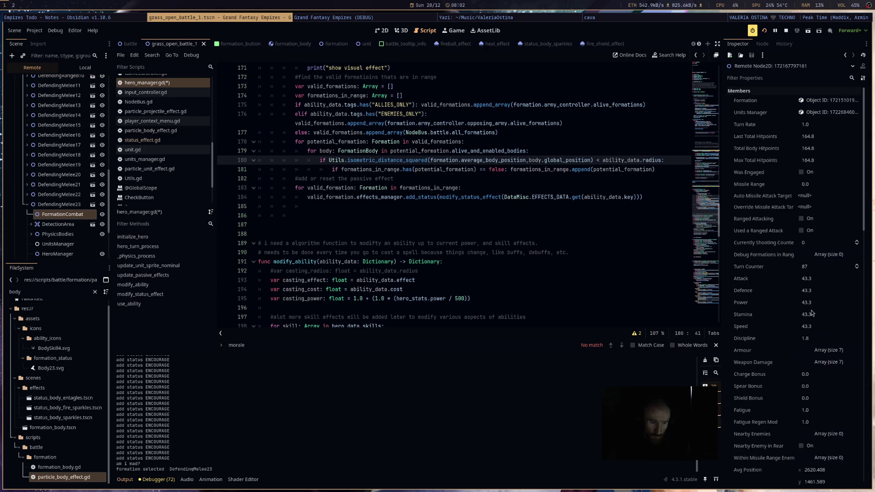
{"action": "scroll", "coordinate": [811, 314], "scroll_direction": "down", "scroll_amount": 5}
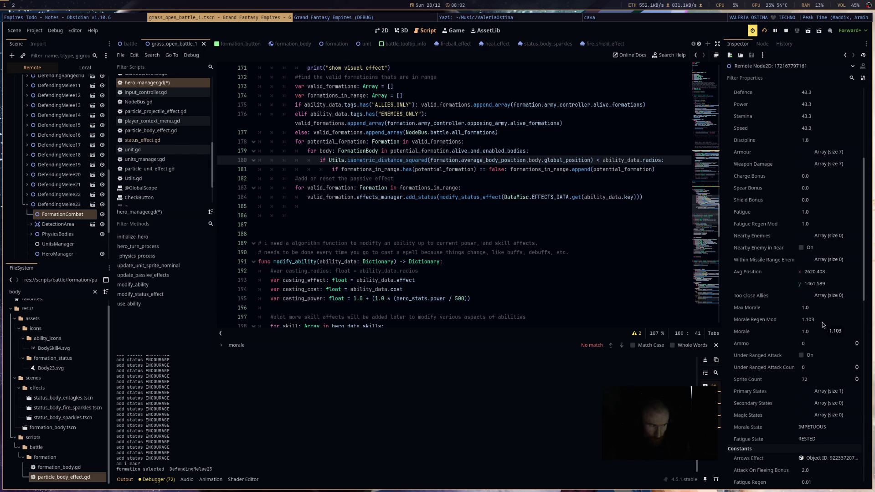
{"action": "scroll", "coordinate": [41, 203], "scroll_direction": "down", "scroll_amount": 3}
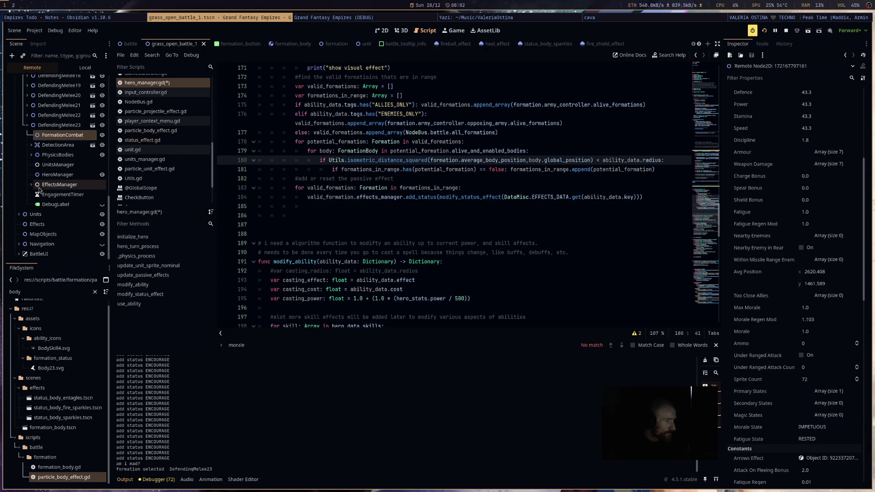
{"action": "left_click", "coordinate": [31, 185]}
{"action": "left_click", "coordinate": [60, 204]}
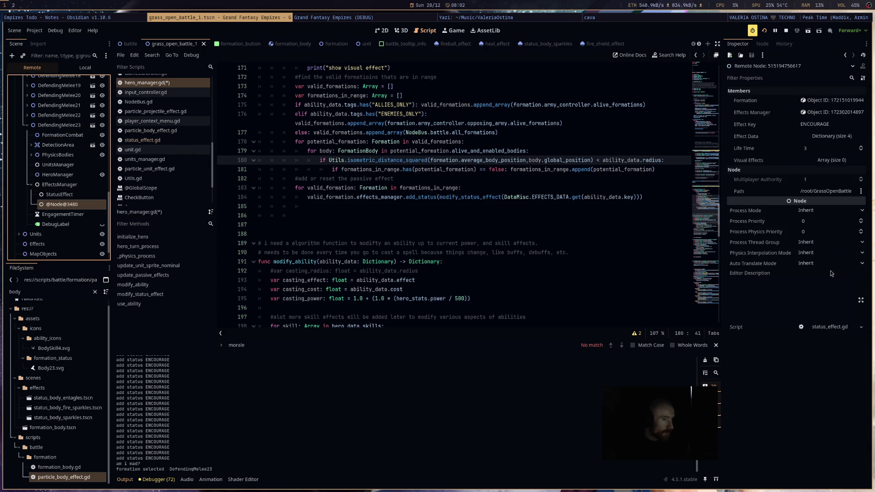
{"action": "mouse_move", "coordinate": [831, 274]}
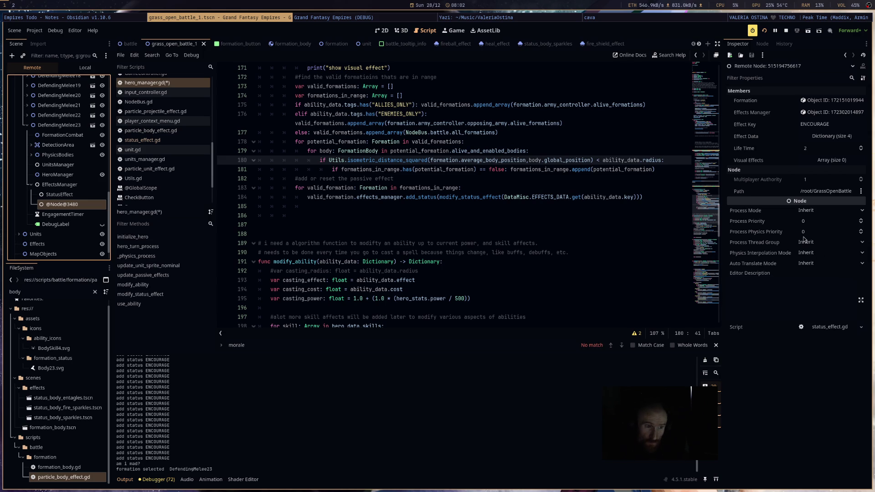
{"action": "left_click", "coordinate": [826, 138]}
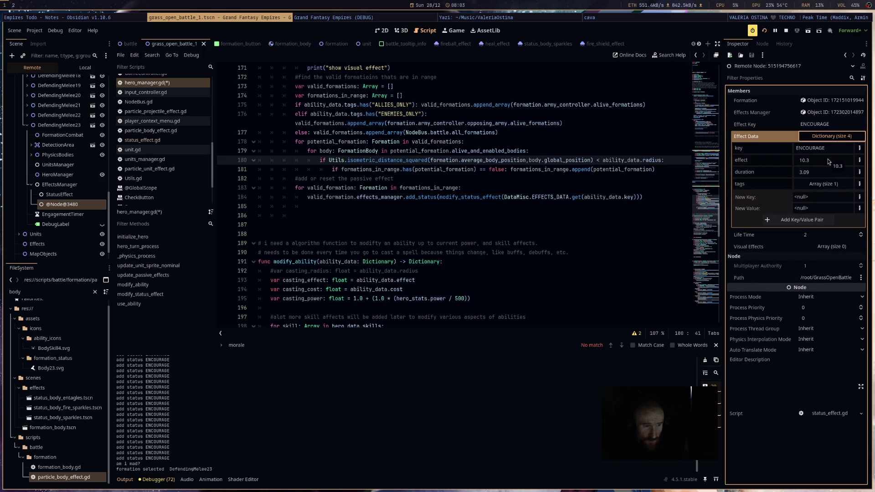
{"action": "left_click", "coordinate": [832, 184]}
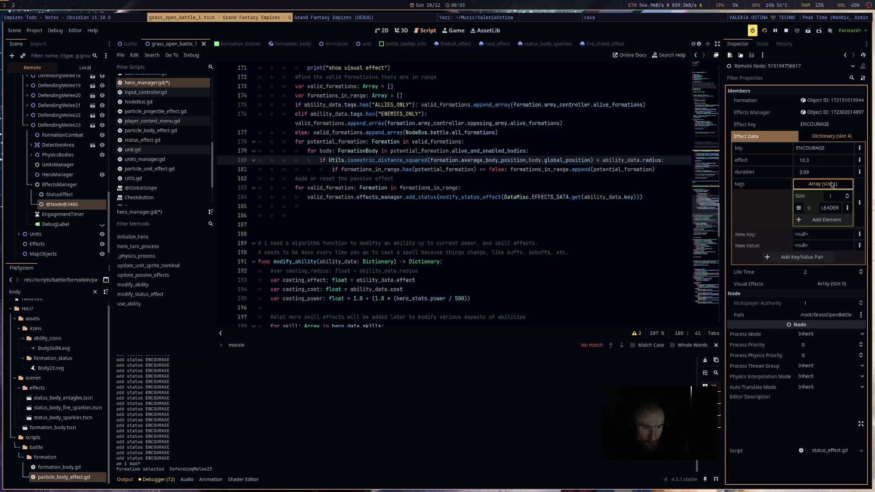
{"action": "left_click", "coordinate": [833, 184]}
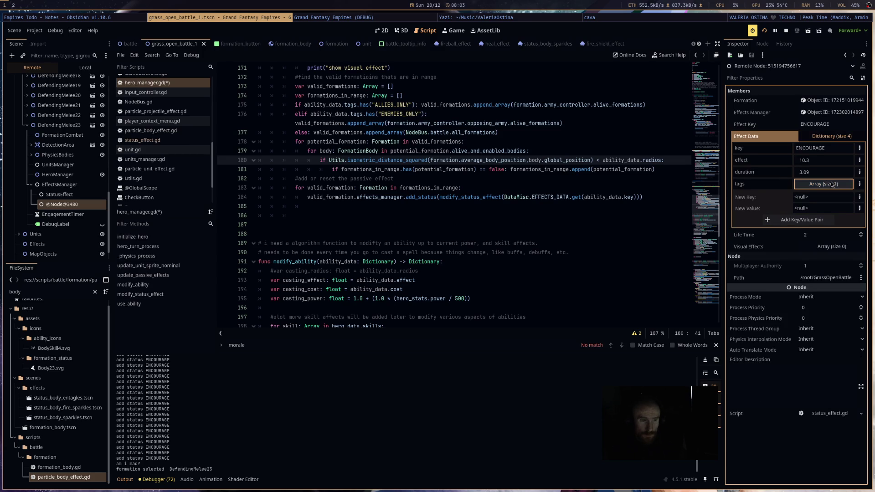
{"action": "left_click", "coordinate": [829, 136]}
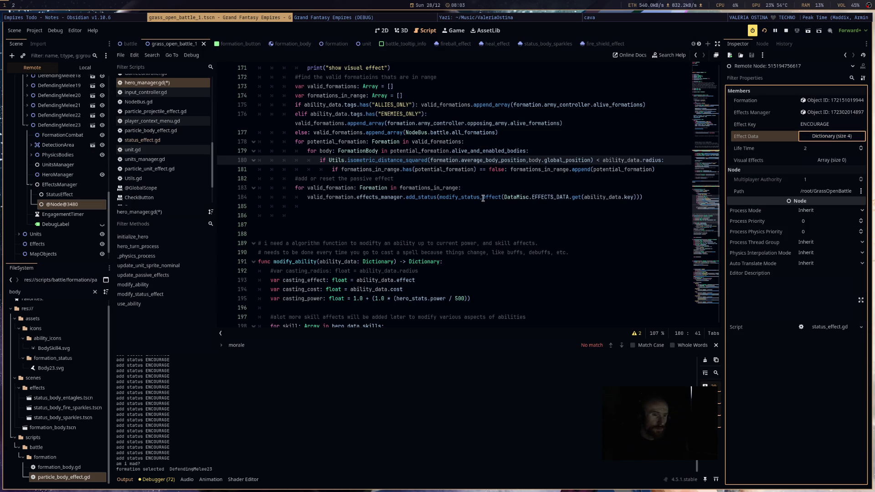
{"action": "mouse_move", "coordinate": [483, 199]}
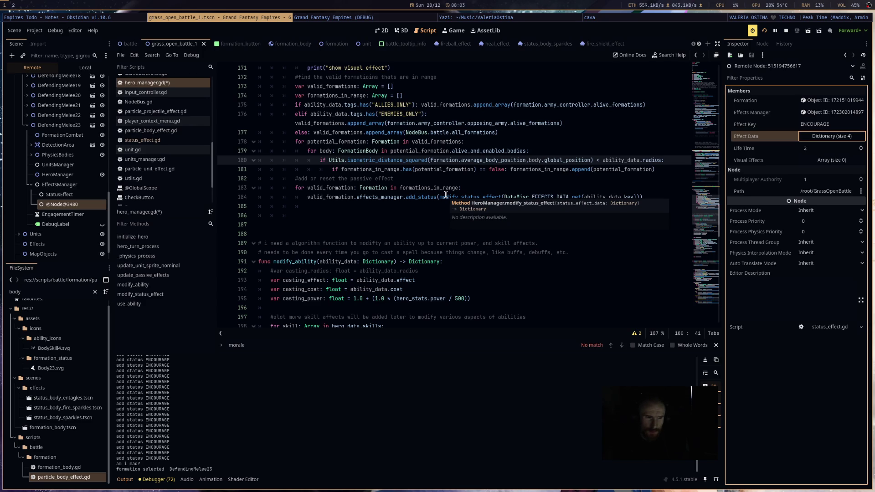
Step: Inspect the formation's UnitsManager and StatusEffect nodes in the remote scene tree
{"action": "left_click", "coordinate": [57, 165]}
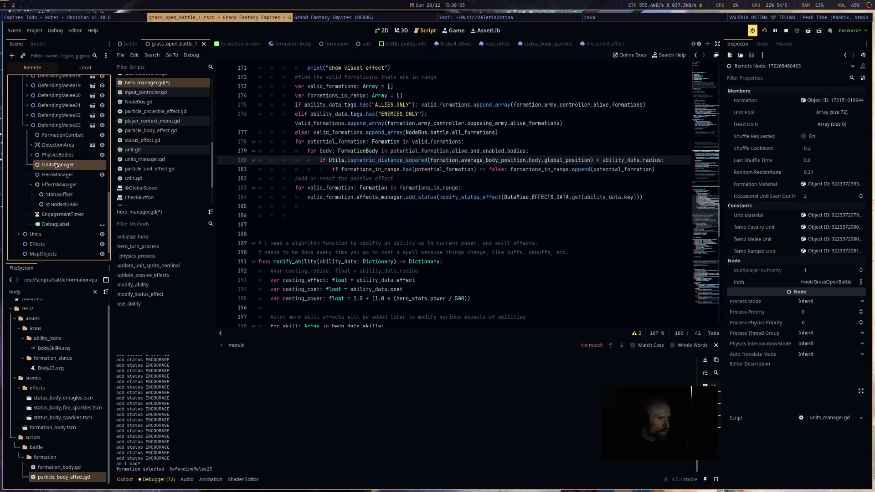
{"action": "left_click", "coordinate": [57, 174]}
{"action": "left_click", "coordinate": [61, 195]}
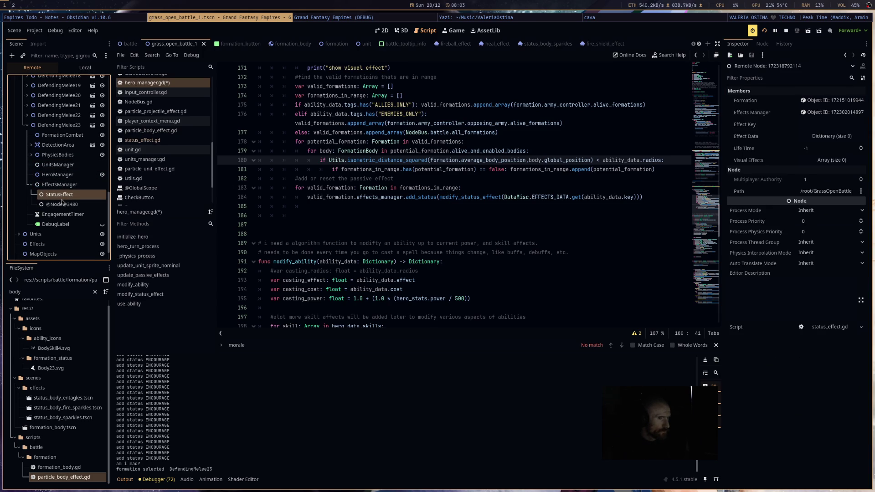
{"action": "scroll", "coordinate": [62, 196], "scroll_direction": "up", "scroll_amount": 5}
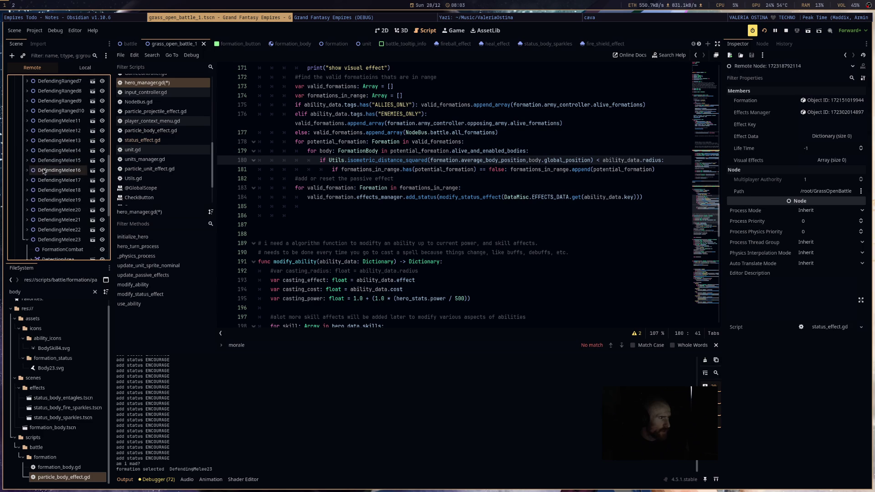
Step: Show the battle scene in 2D, check the game, then expand DefendingCavalry1's EffectsManager
{"action": "left_click", "coordinate": [382, 30]}
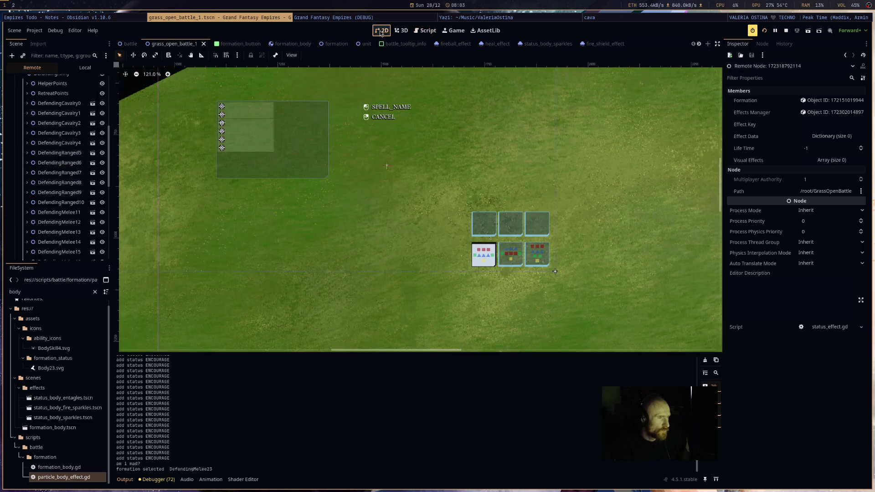
{"action": "left_click", "coordinate": [451, 31]}
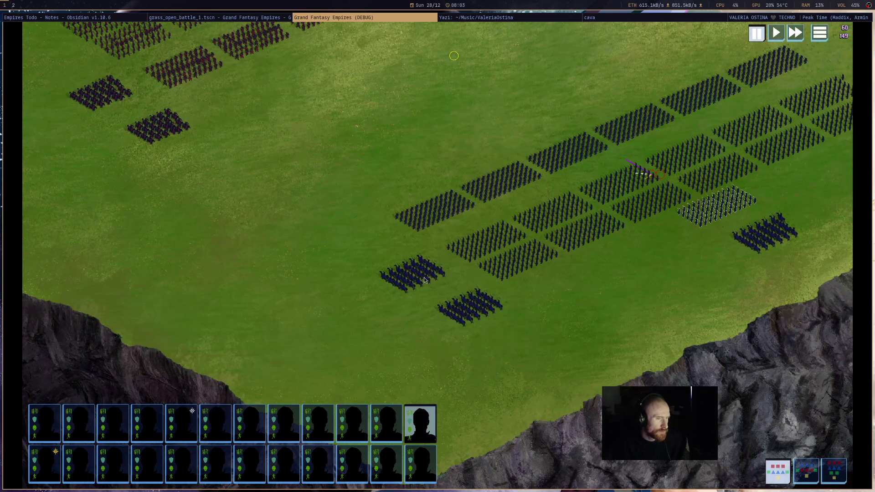
{"action": "left_click", "coordinate": [264, 16]}
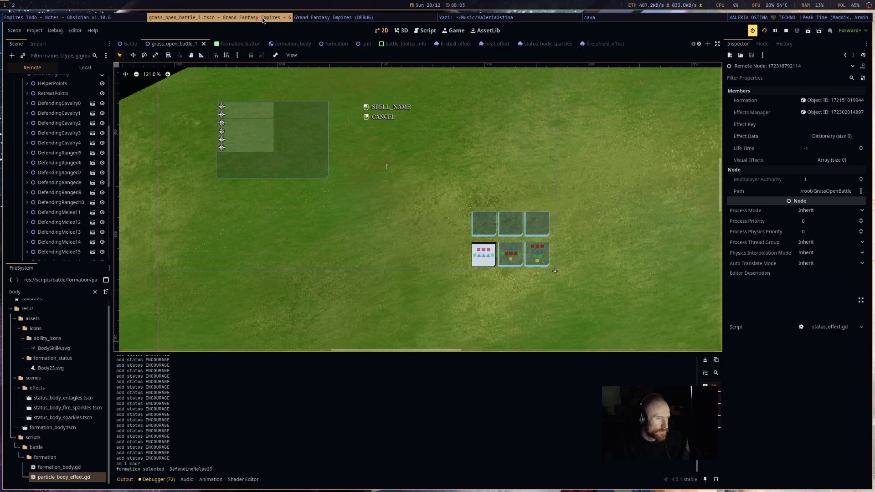
{"action": "left_click", "coordinate": [76, 114]}
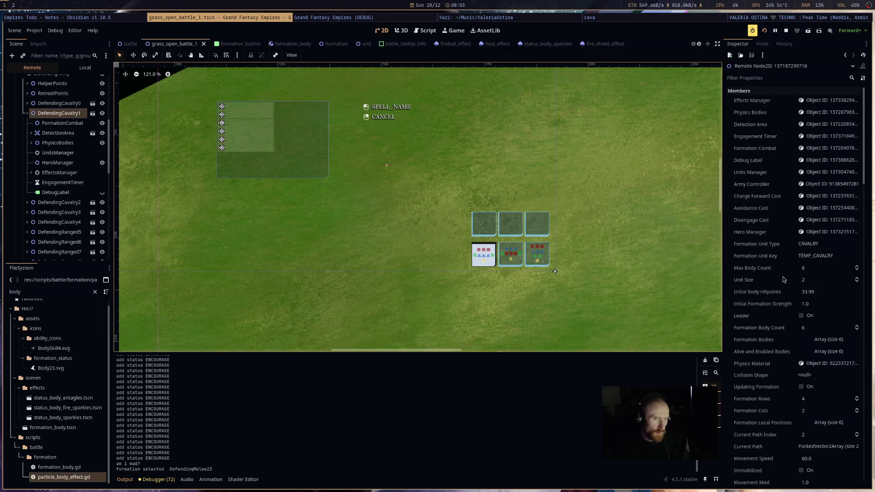
{"action": "left_click", "coordinate": [31, 172]}
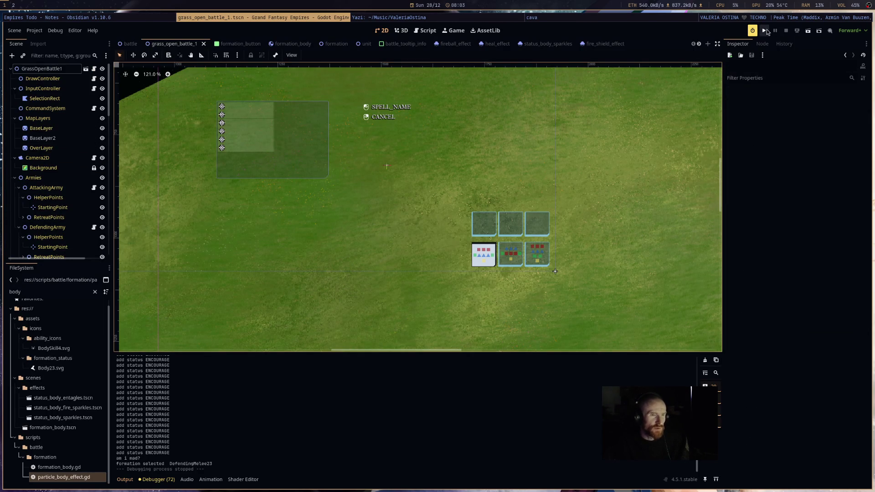
Step: Restart the game, press START_BATTLE, watch the formations clash, then close the game window
{"action": "left_click", "coordinate": [765, 30]}
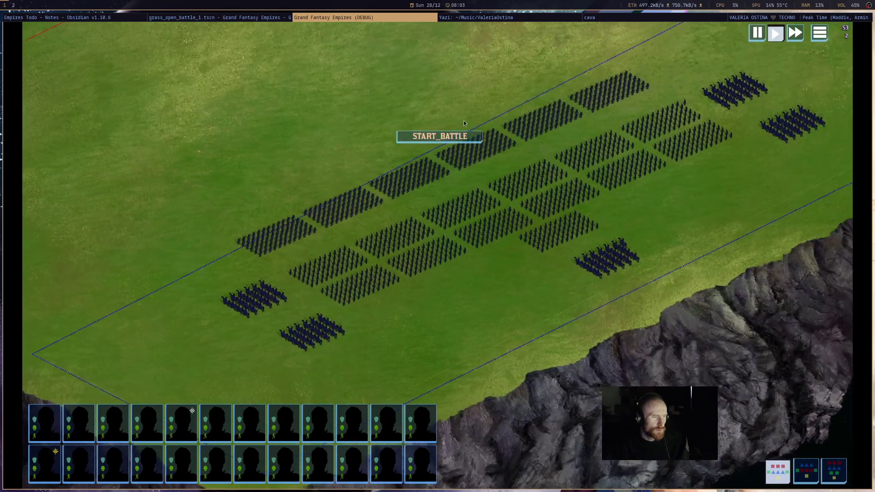
{"action": "left_click", "coordinate": [476, 137]}
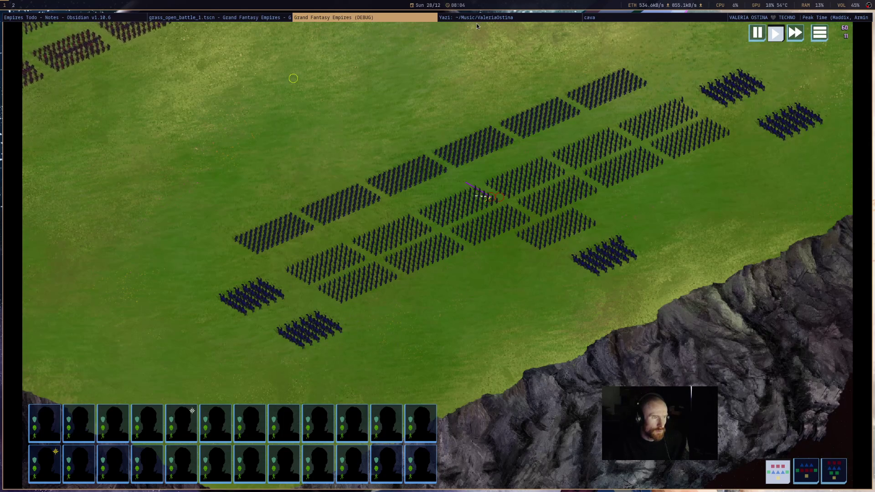
{"action": "middle_click", "coordinate": [410, 21]}
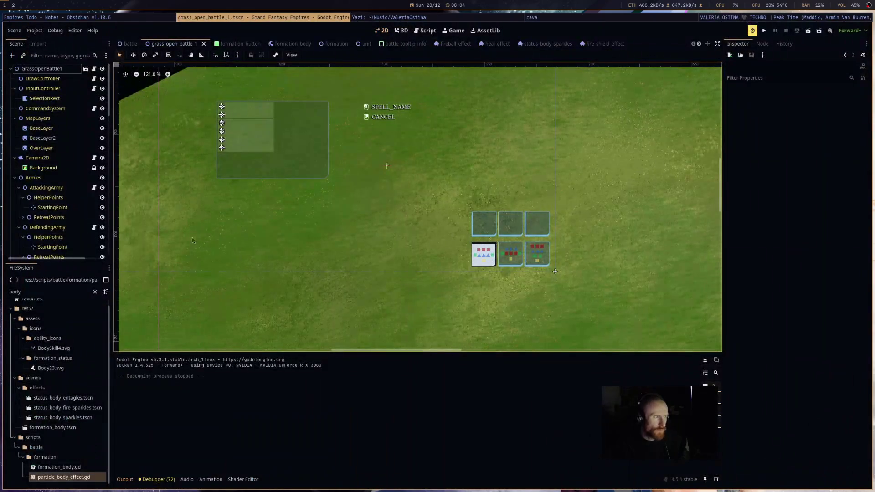
{"action": "left_click", "coordinate": [425, 30]}
{"action": "scroll", "coordinate": [305, 143], "scroll_direction": "up", "scroll_amount": 2}
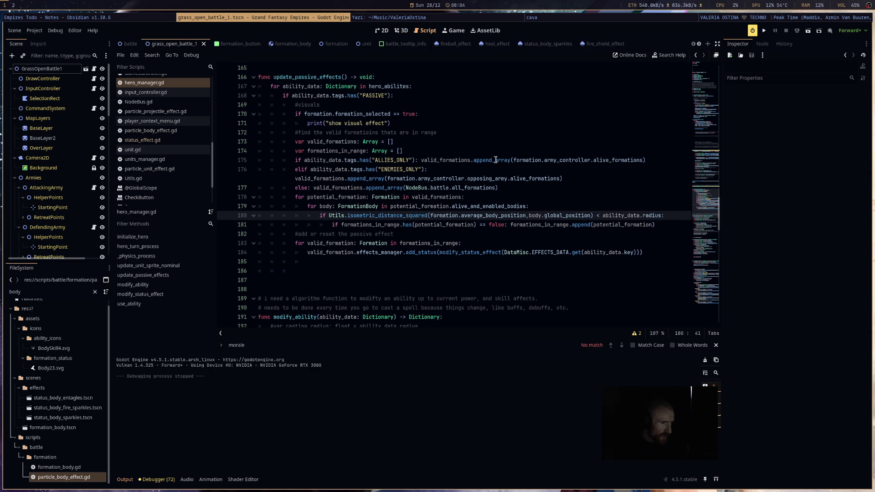
{"action": "mouse_move", "coordinate": [496, 160]}
{"action": "double_click", "coordinate": [426, 198]}
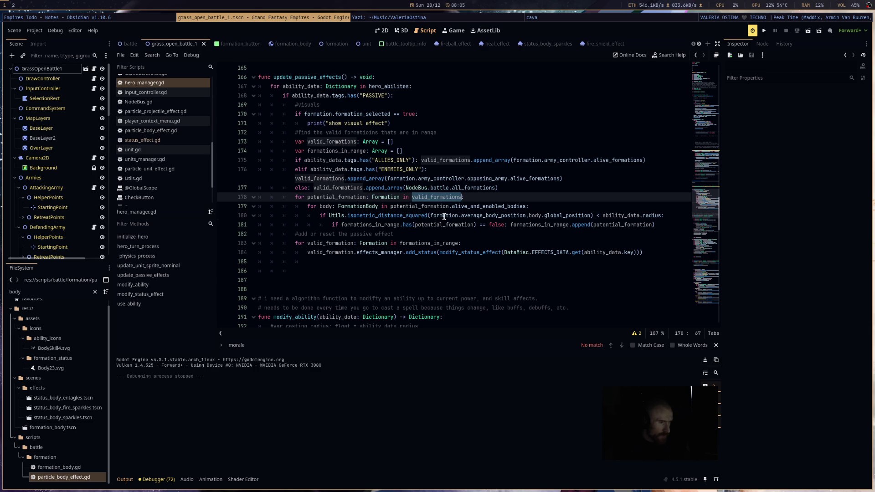
{"action": "left_click", "coordinate": [444, 217]}
{"action": "double_click", "coordinate": [500, 216]}
{"action": "left_click", "coordinate": [546, 217]}
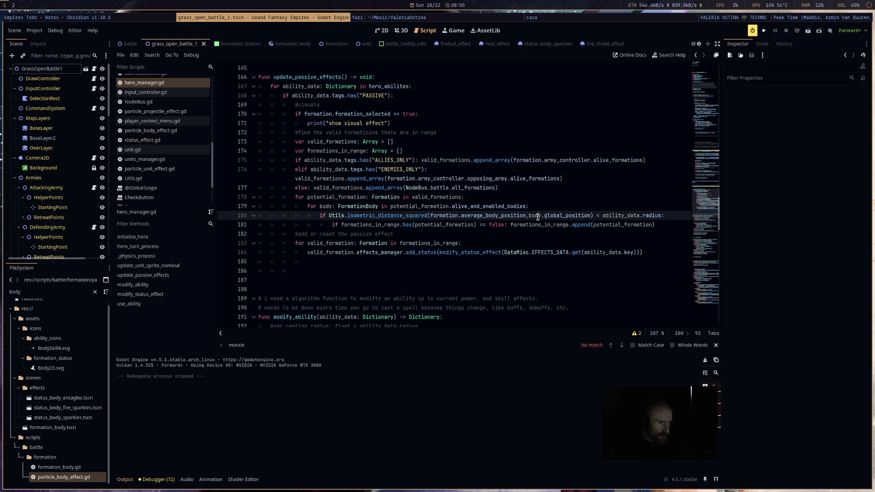
{"action": "double_click", "coordinate": [557, 217]}
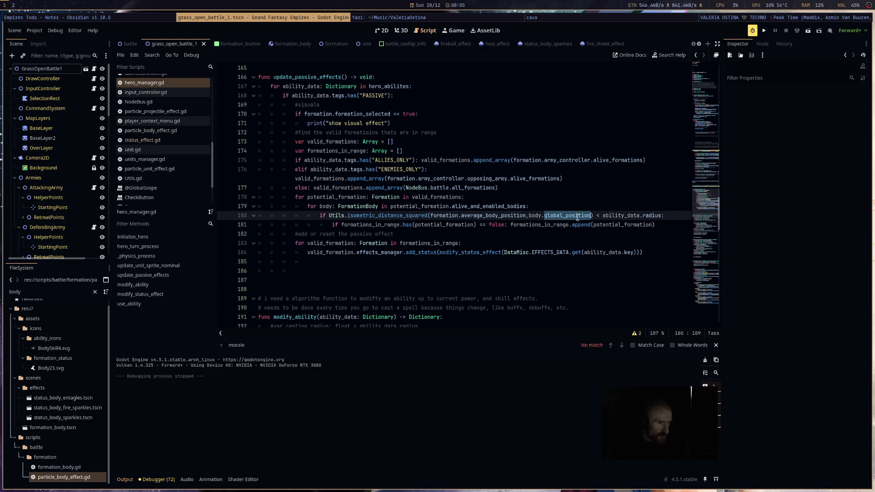
{"action": "double_click", "coordinate": [625, 217]}
{"action": "double_click", "coordinate": [651, 217]}
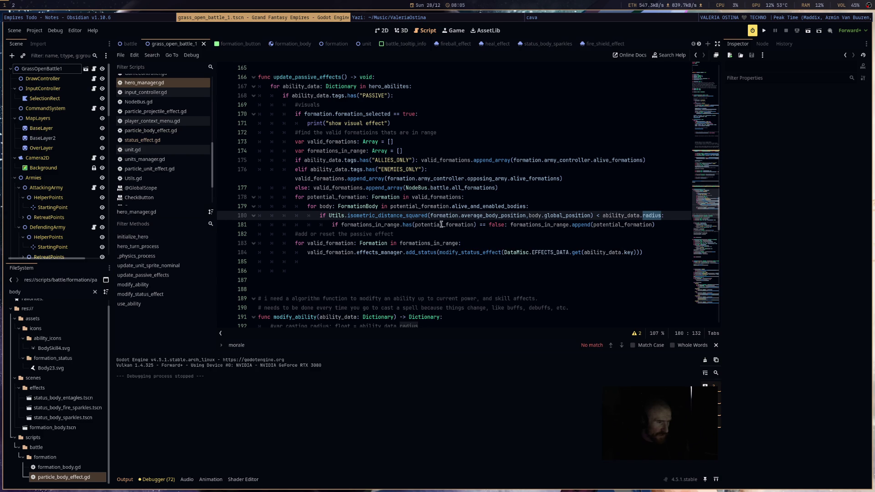
{"action": "double_click", "coordinate": [441, 224]}
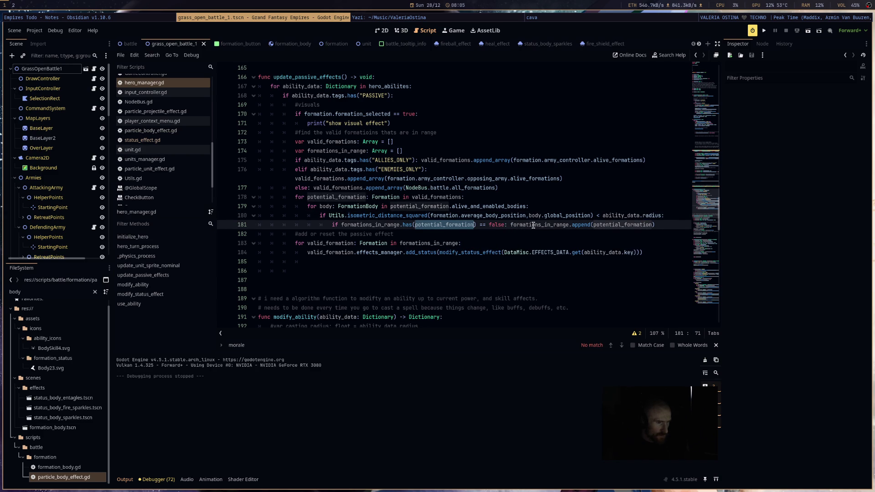
{"action": "double_click", "coordinate": [606, 225]}
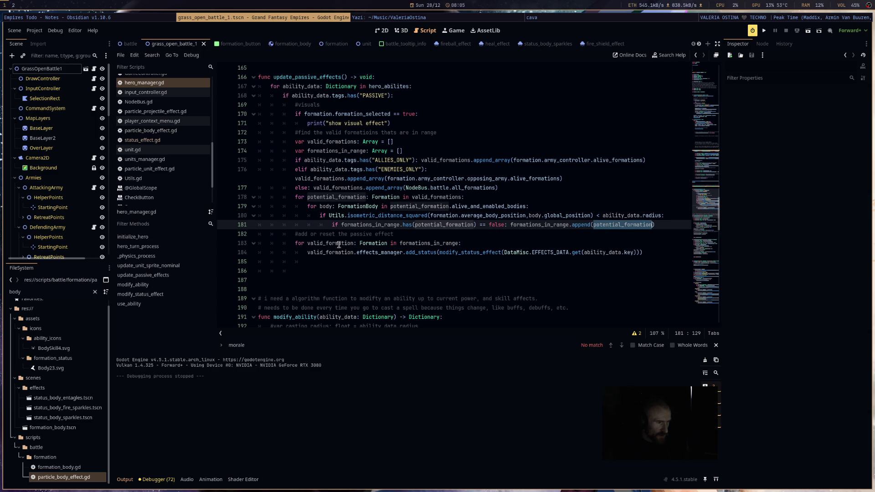
{"action": "double_click", "coordinate": [558, 225]}
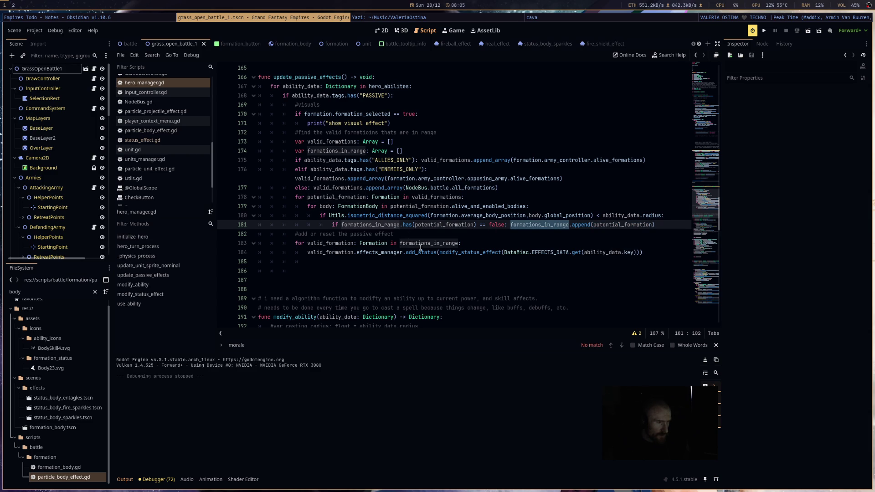
{"action": "left_click", "coordinate": [323, 244]}
{"action": "double_click", "coordinate": [440, 243]}
{"action": "left_click", "coordinate": [321, 245]}
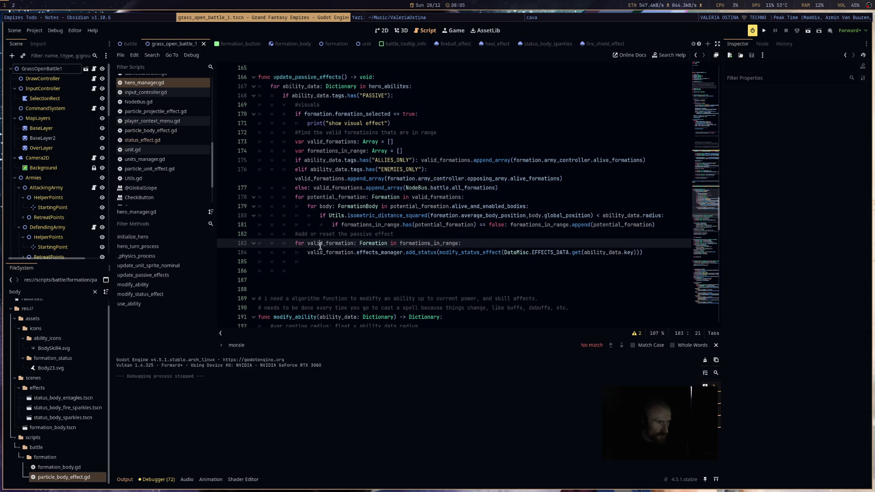
{"action": "double_click", "coordinate": [322, 254]}
{"action": "double_click", "coordinate": [414, 255]}
{"action": "double_click", "coordinate": [608, 252]}
{"action": "left_click", "coordinate": [401, 253]}
{"action": "left_click", "coordinate": [357, 261]}
{"action": "key", "text": "shift+Up"}
{"action": "key", "text": "shift+Up"}
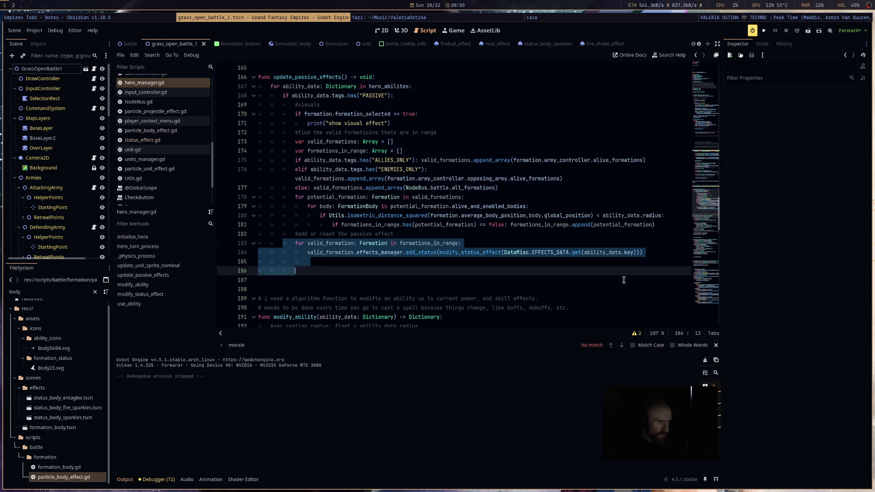
{"action": "left_click", "coordinate": [660, 262]}
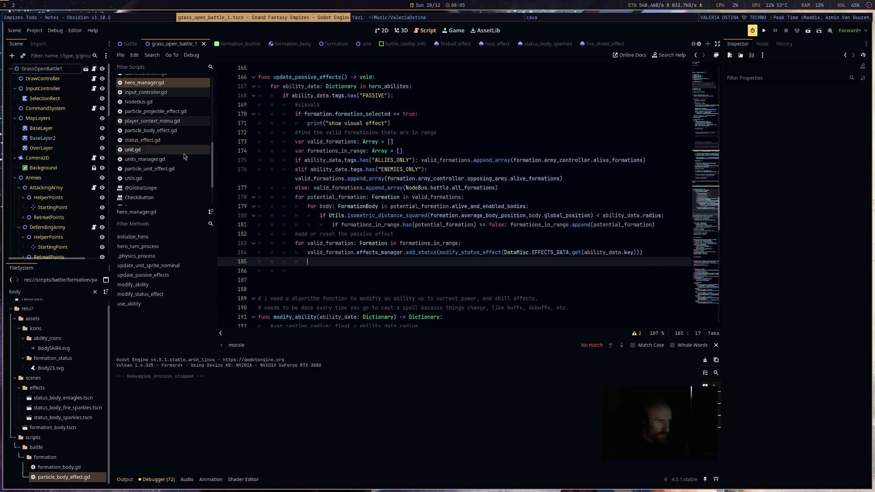
{"action": "scroll", "coordinate": [173, 169], "scroll_direction": "up", "scroll_amount": 5}
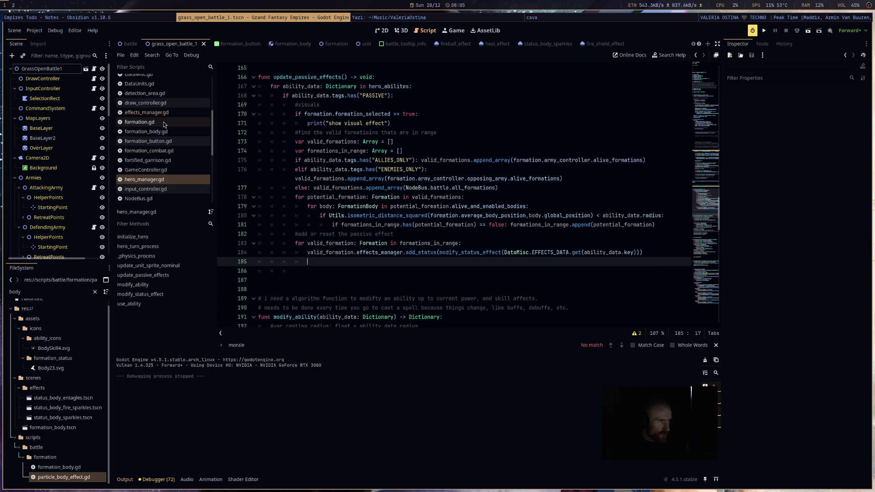
{"action": "scroll", "coordinate": [164, 122], "scroll_direction": "up", "scroll_amount": 2}
Step: Look through DataMisc.gd and DataUnits.gd, then scroll DataHeroes.gd to the ENCOURAGE ability
{"action": "left_click", "coordinate": [172, 105]}
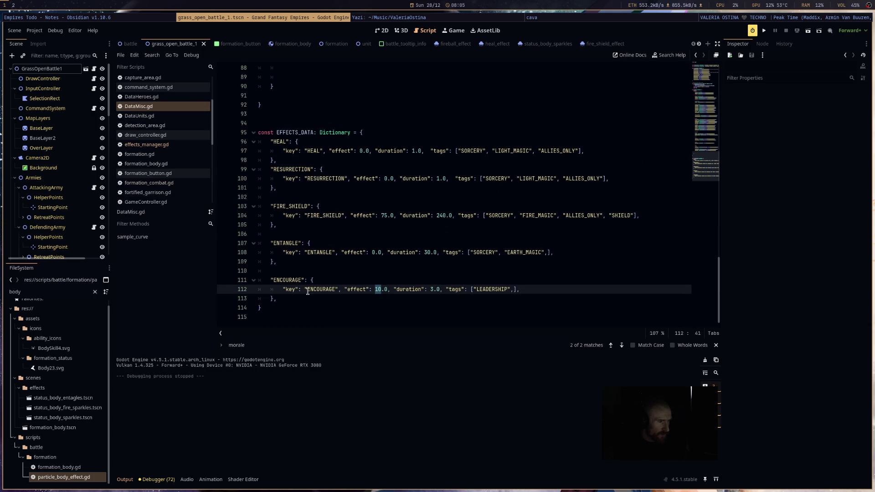
{"action": "left_click", "coordinate": [155, 116]}
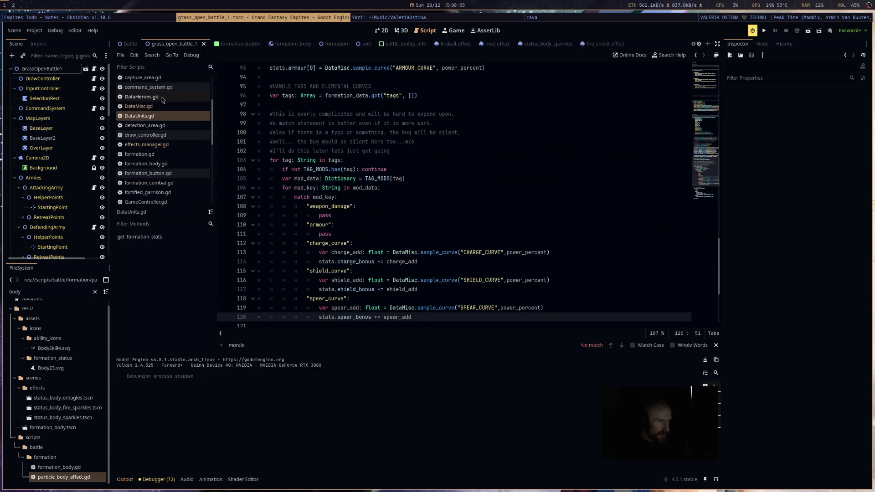
{"action": "left_click", "coordinate": [162, 98]}
{"action": "left_click", "coordinate": [165, 118]}
{"action": "left_click", "coordinate": [162, 97]}
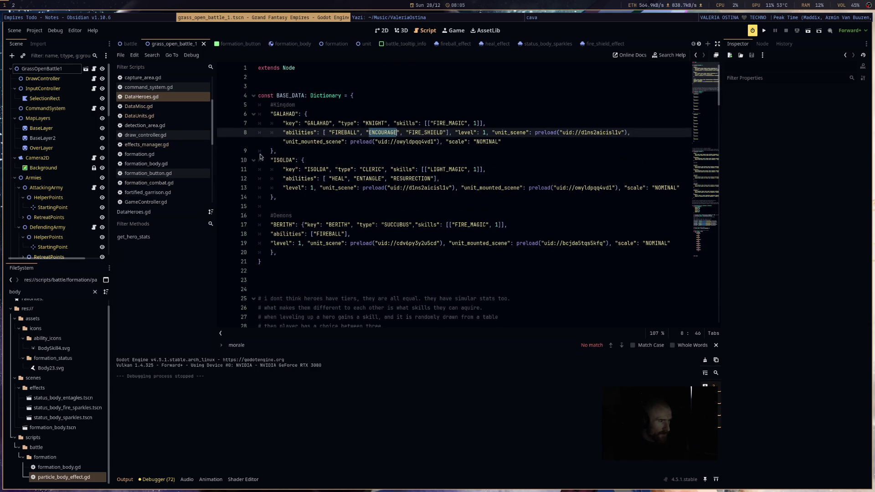
{"action": "scroll", "coordinate": [355, 219], "scroll_direction": "down", "scroll_amount": 15}
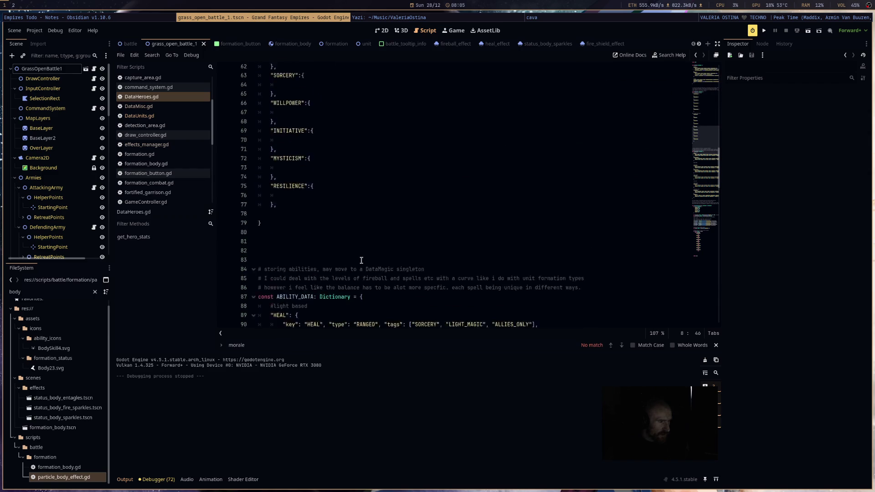
{"action": "scroll", "coordinate": [361, 261], "scroll_direction": "down", "scroll_amount": 15}
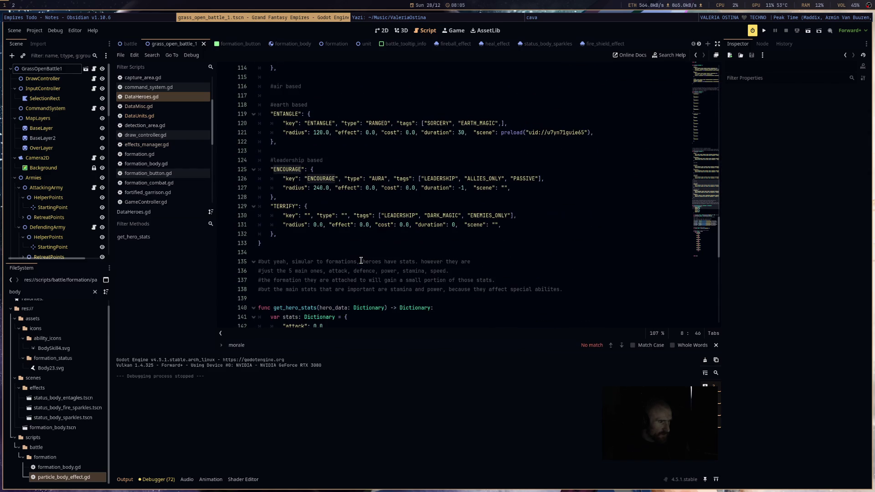
Step: Change ENCOURAGE's radius from 240 to 500 and launch the game to test it
{"action": "double_click", "coordinate": [316, 188]}
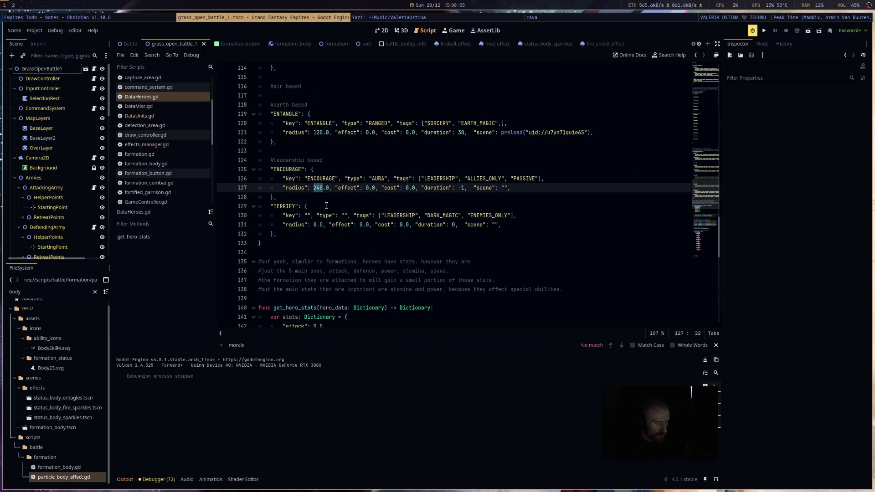
{"action": "type", "text": "500"}
{"action": "left_click", "coordinate": [490, 239]}
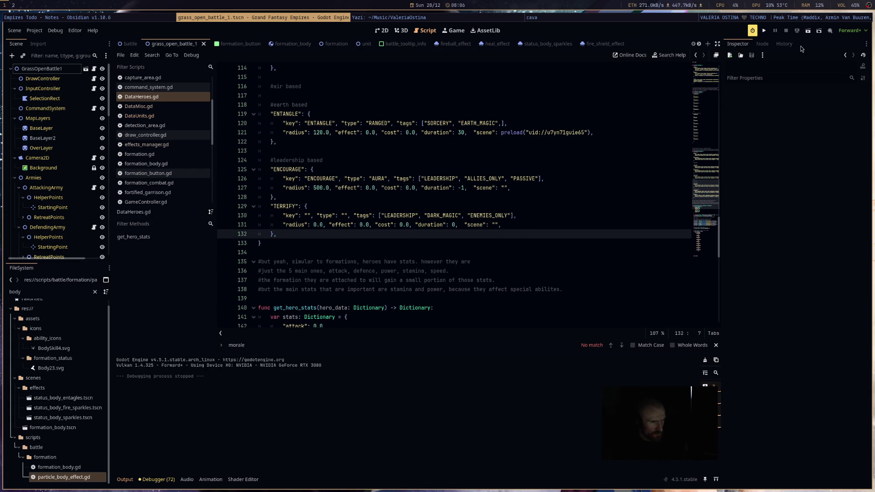
{"action": "left_click", "coordinate": [764, 31]}
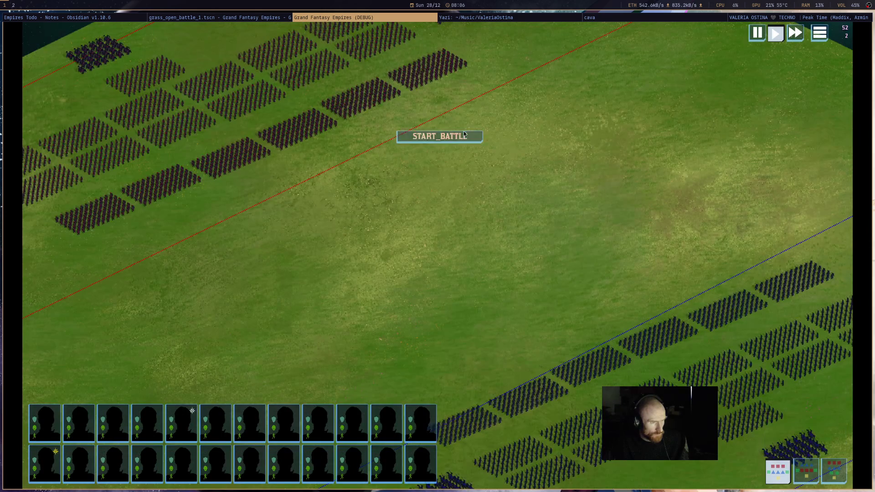
Step: Start the battle, pan the battlefield with the S key, then close the game
{"action": "left_click", "coordinate": [464, 135]}
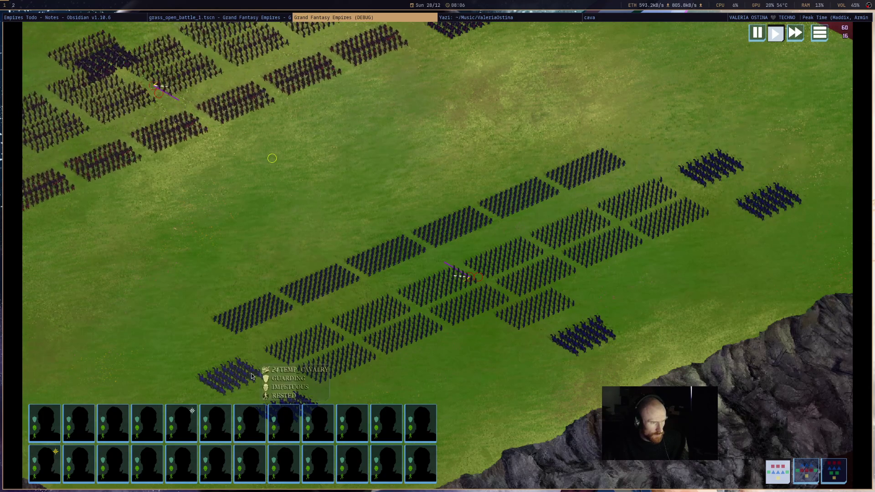
{"action": "key", "text": "s"}
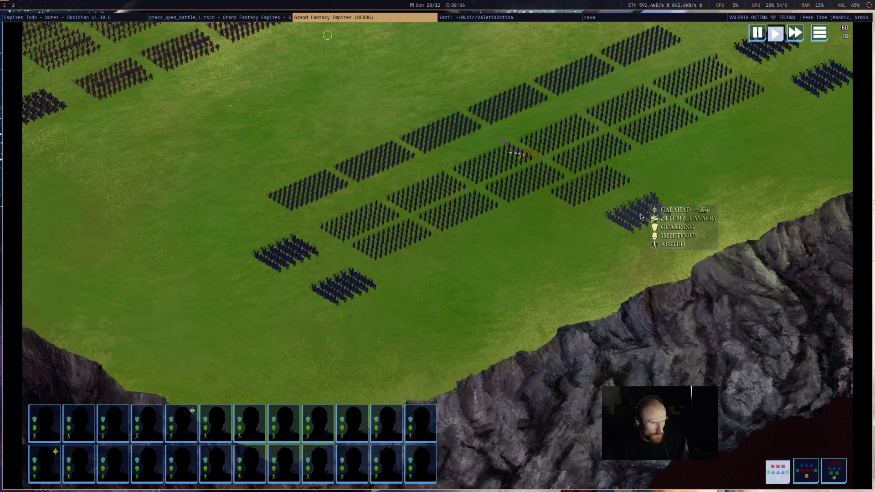
{"action": "middle_click", "coordinate": [372, 19]}
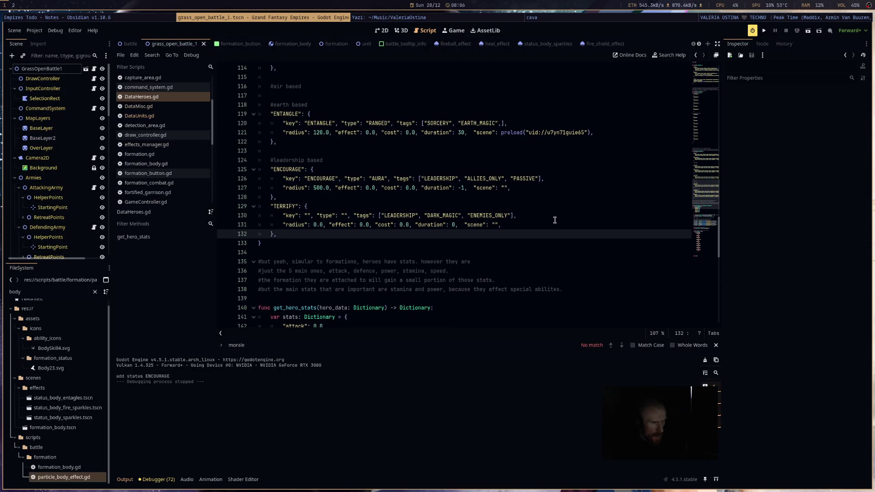
Step: Check DataUnits.gd, formation_button.gd's next morale match, DataMisc.gd and DataHeroes.gd
{"action": "scroll", "coordinate": [546, 228], "scroll_direction": "down", "scroll_amount": 10}
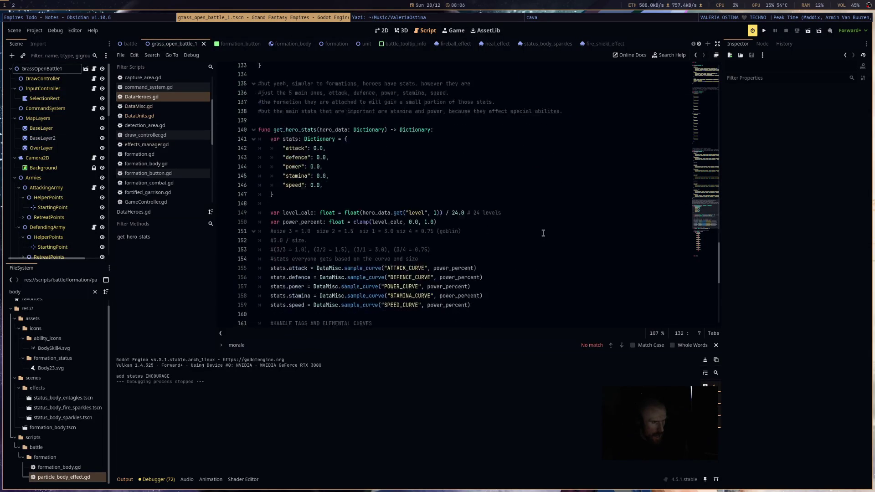
{"action": "left_click", "coordinate": [165, 115]}
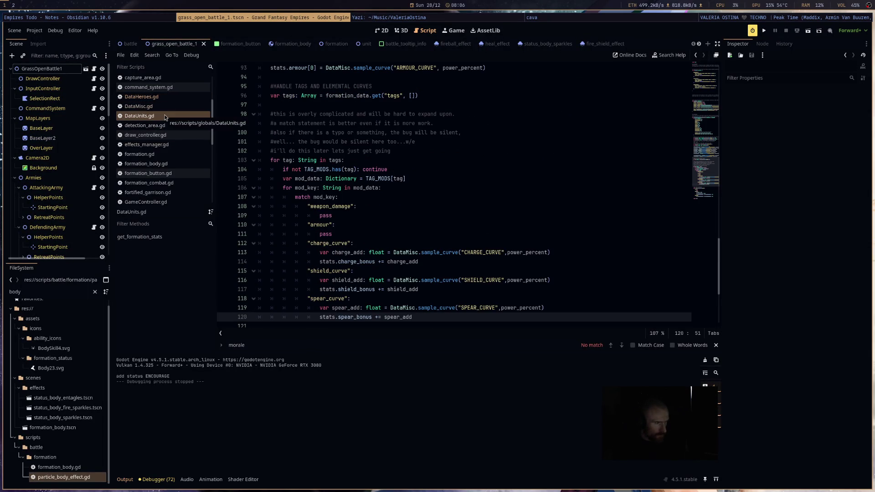
{"action": "left_click", "coordinate": [148, 174]}
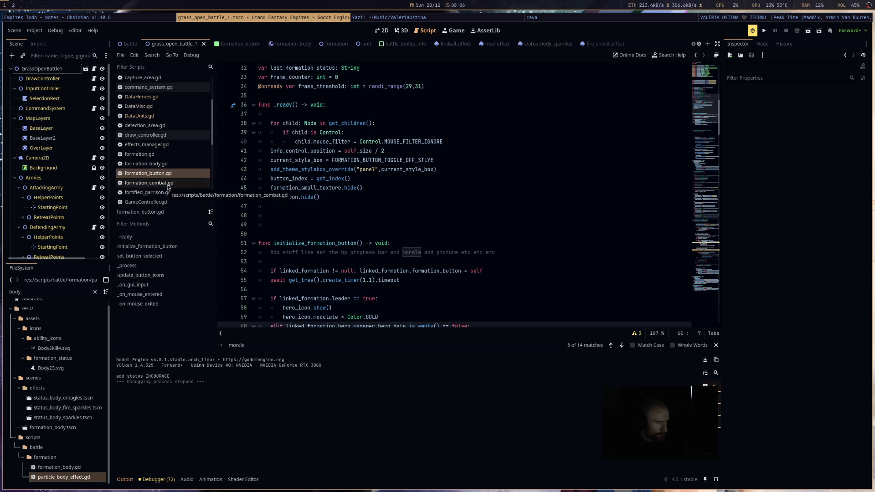
{"action": "key", "text": "F3"}
{"action": "left_click", "coordinate": [184, 105]}
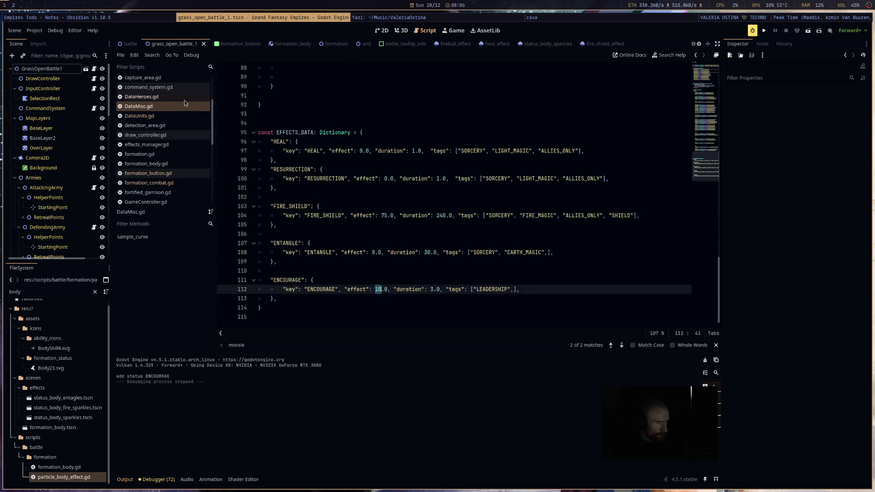
{"action": "left_click", "coordinate": [184, 99]}
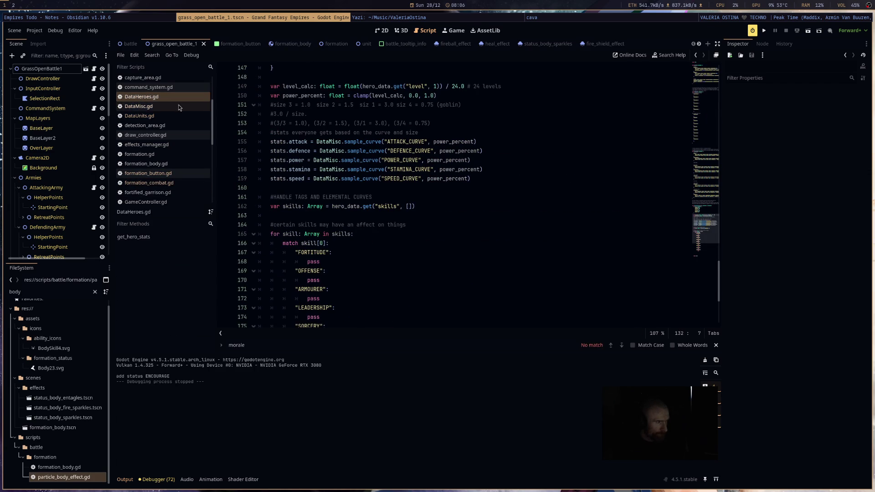
Step: Scroll through DataHeroes.gd, then return to hero_manager.gd's update_passive_effects code
{"action": "scroll", "coordinate": [179, 108], "scroll_direction": "down", "scroll_amount": 10}
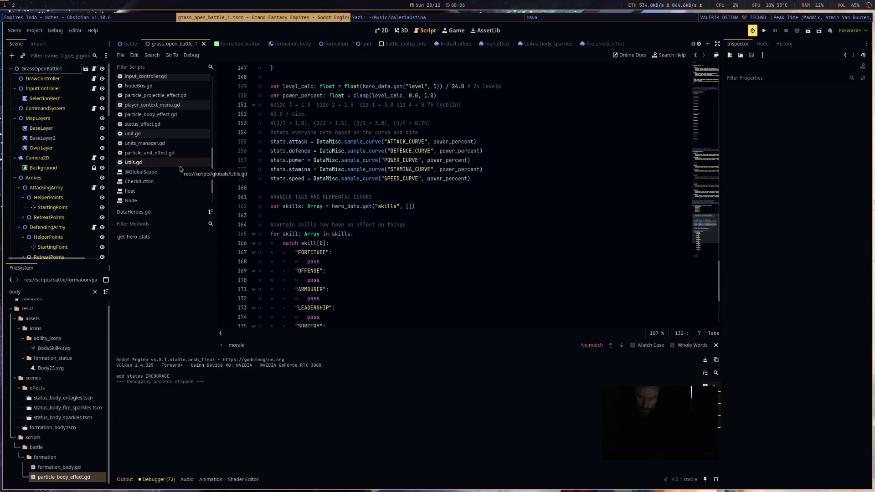
{"action": "scroll", "coordinate": [177, 161], "scroll_direction": "up", "scroll_amount": 2}
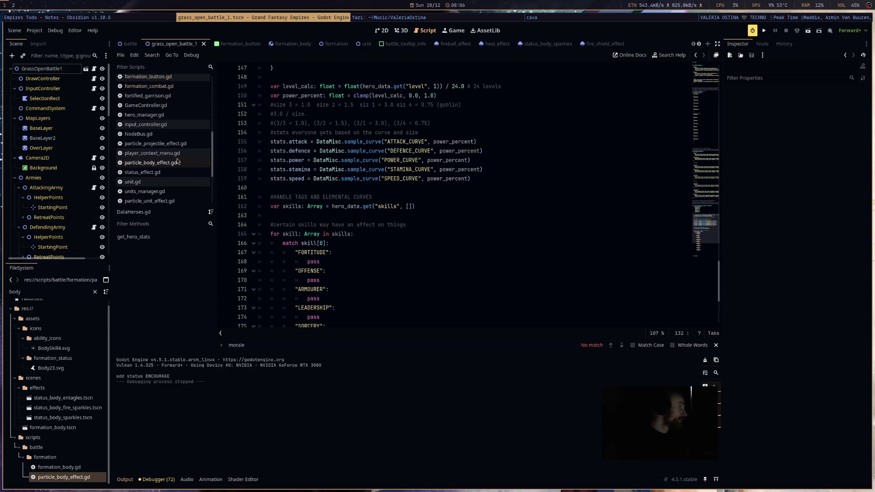
{"action": "scroll", "coordinate": [178, 157], "scroll_direction": "up", "scroll_amount": 10}
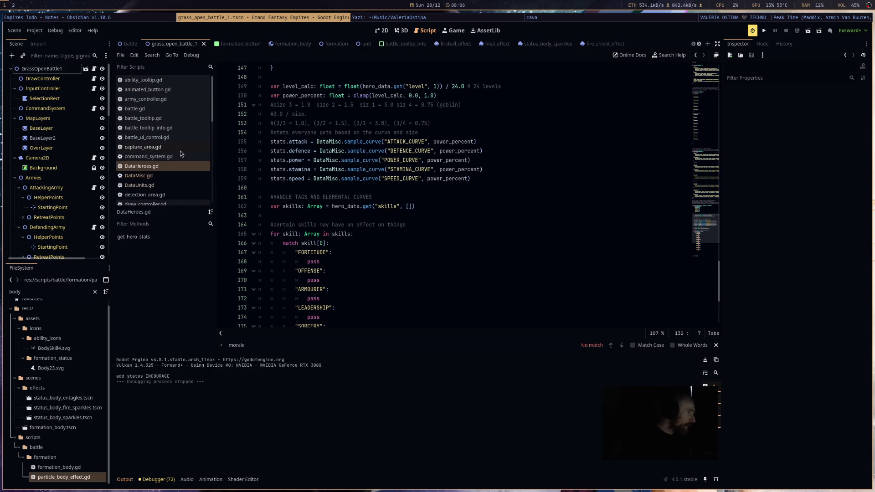
{"action": "scroll", "coordinate": [164, 182], "scroll_direction": "down", "scroll_amount": 3}
{"action": "left_click", "coordinate": [159, 200]}
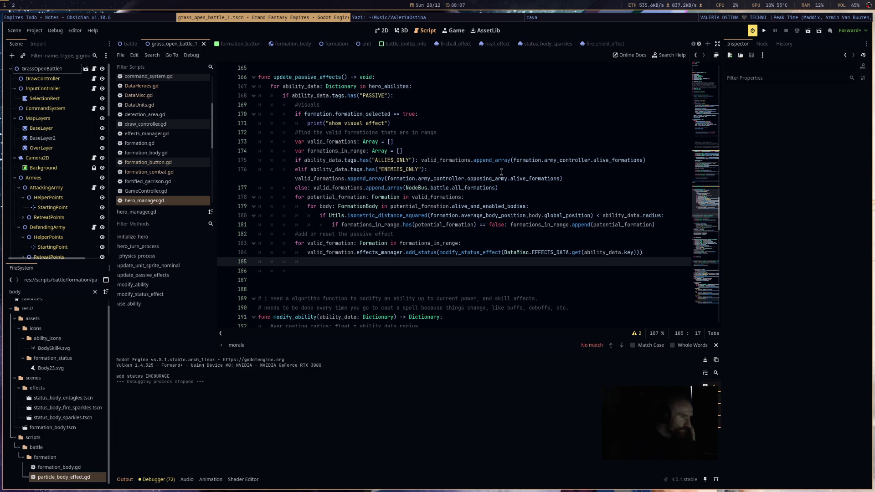
Step: Select the 'show visual effect' print and switch the bottom panel to the Debugger
{"action": "left_click_drag", "start_coordinate": [320, 128], "coordinate": [474, 126]}
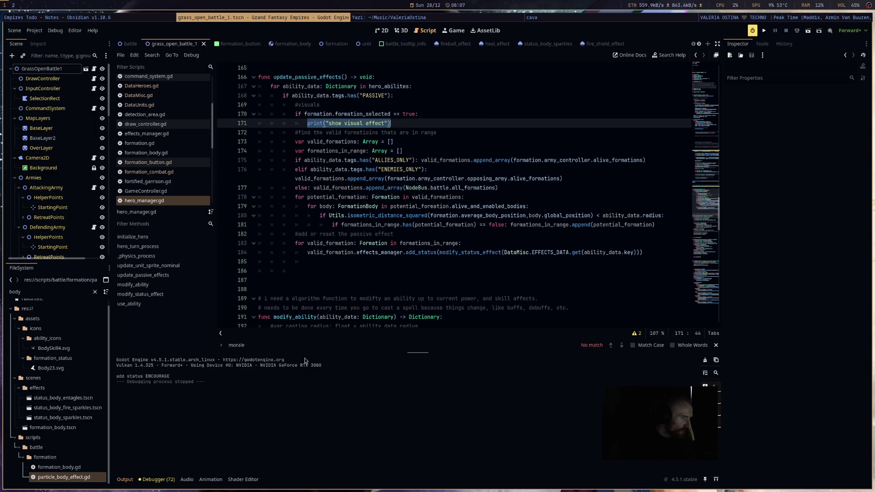
{"action": "left_click", "coordinate": [126, 480]}
{"action": "left_click", "coordinate": [156, 479]}
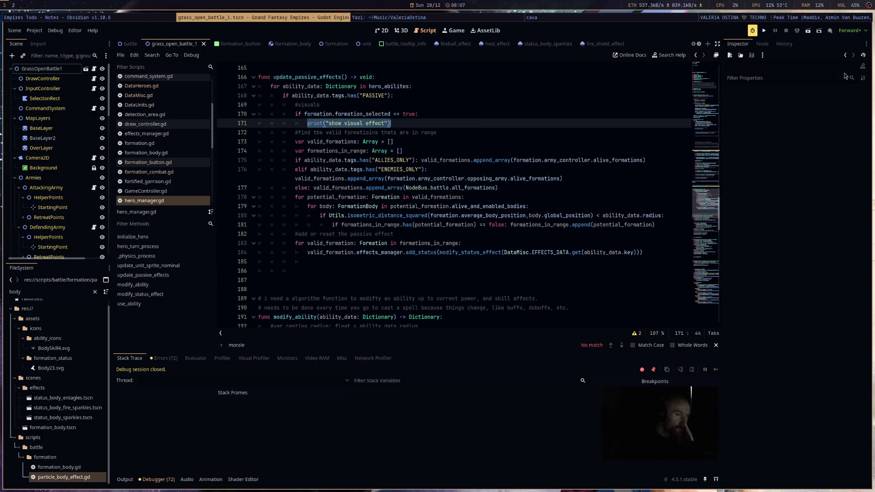
Step: Run the game, confirm Output repeatedly prints 'show visual effect', then stop the run
{"action": "left_click", "coordinate": [765, 30]}
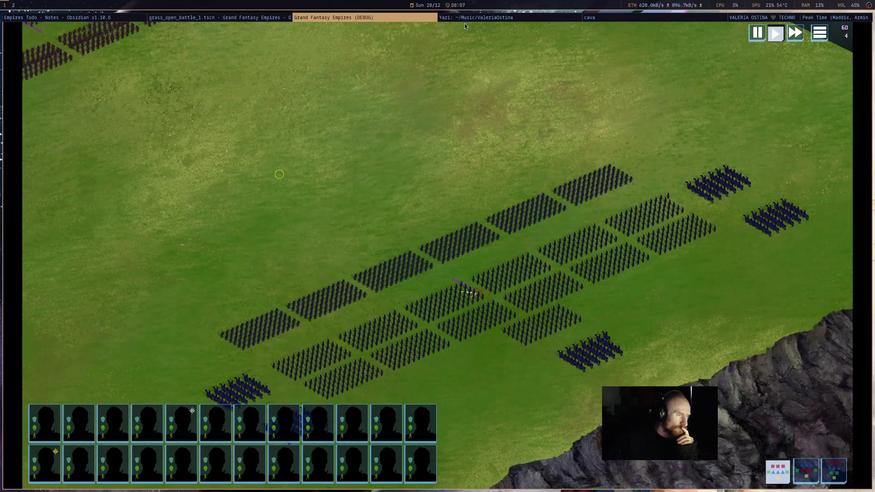
{"action": "left_click", "coordinate": [240, 18]}
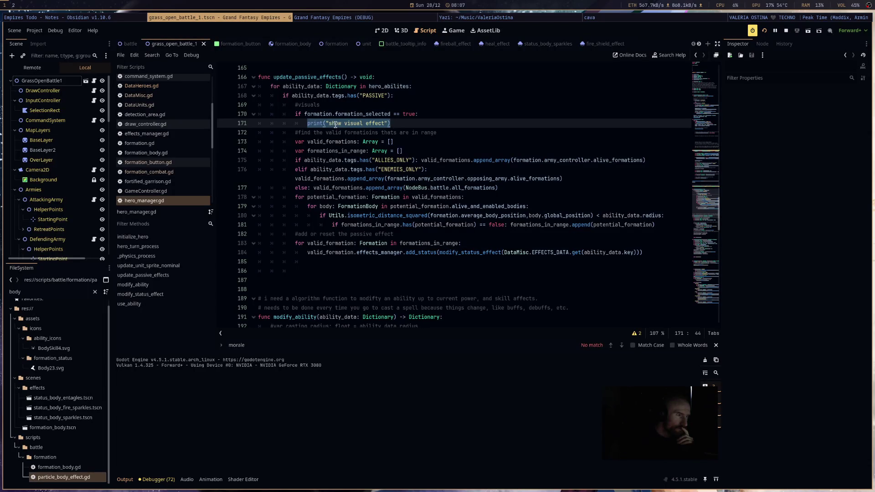
{"action": "left_click", "coordinate": [356, 17]}
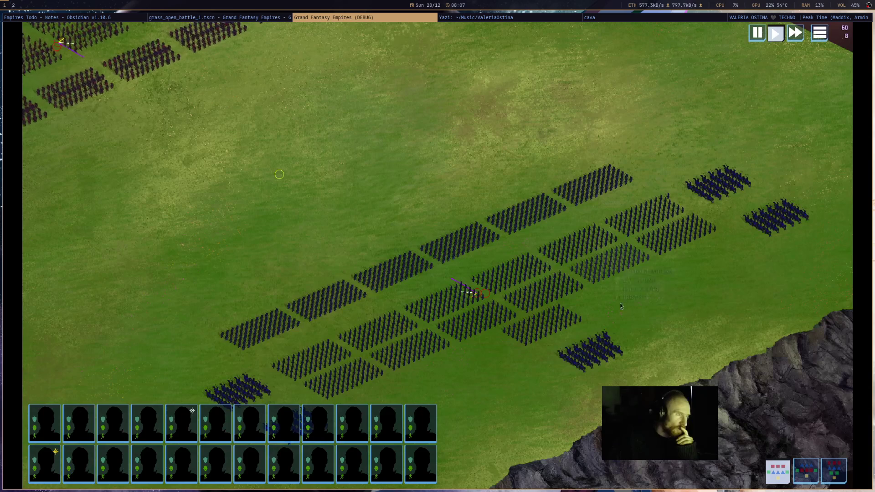
{"action": "left_click", "coordinate": [287, 17]}
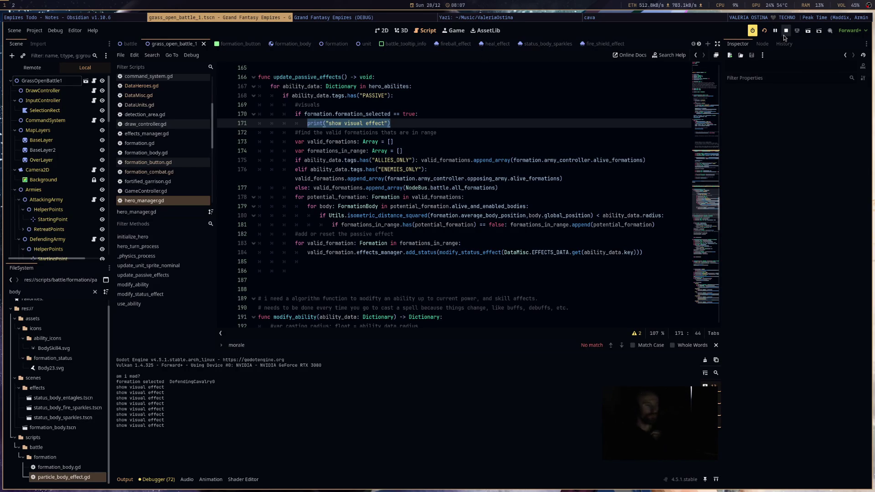
{"action": "left_click", "coordinate": [783, 34]}
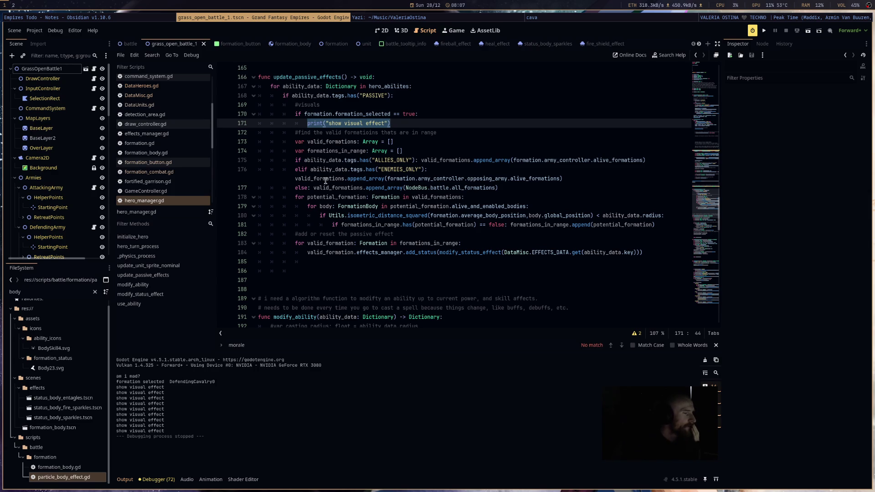
Step: Add printt(valid_formations.size(), formations_in_range.size()) on line 186
{"action": "left_click", "coordinate": [525, 188]}
{"action": "key", "text": "Return"}
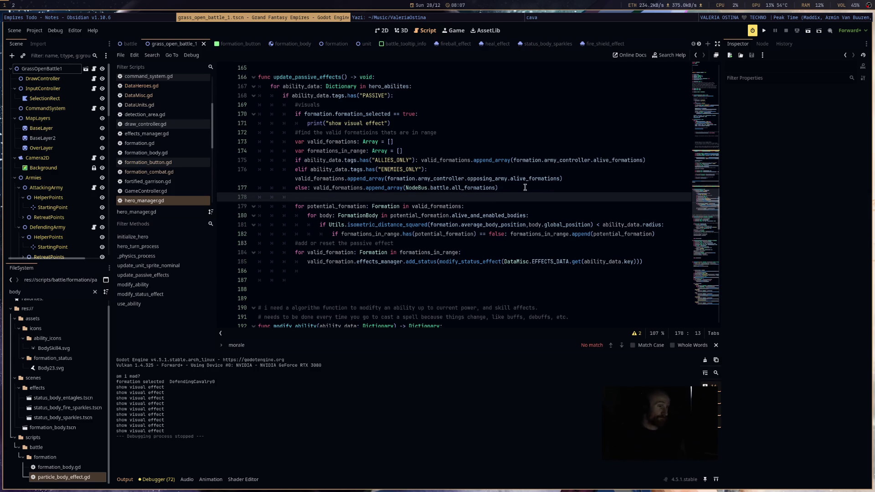
{"action": "left_click", "coordinate": [370, 281]}
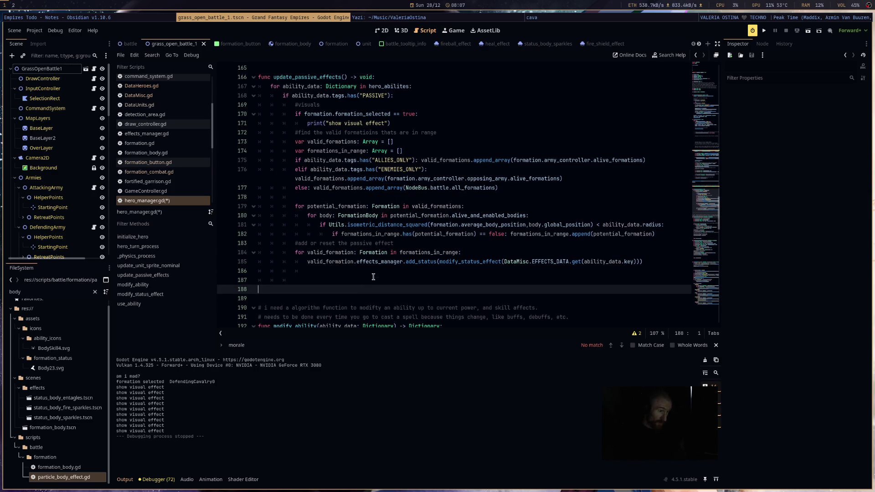
{"action": "left_click", "coordinate": [376, 272]}
{"action": "type", "text": "printt"}
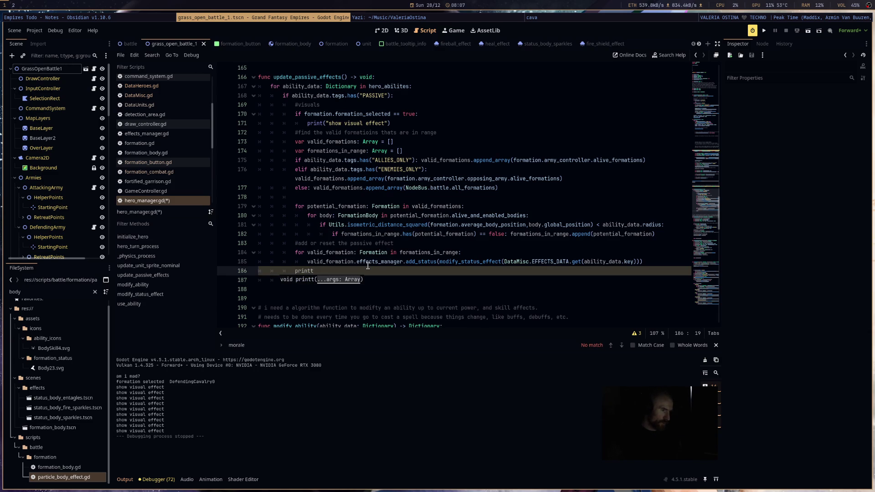
{"action": "type", "text": "valid_formations.s"}
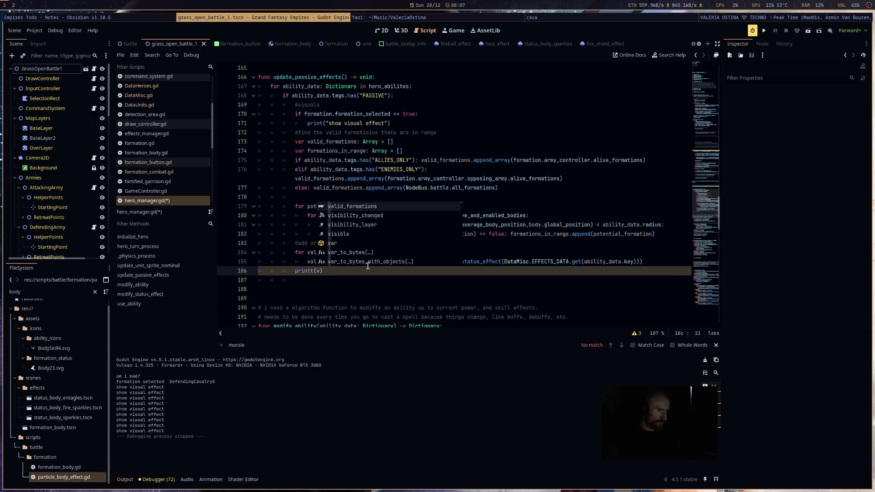
{"action": "type", "text": "ize(),fo"}
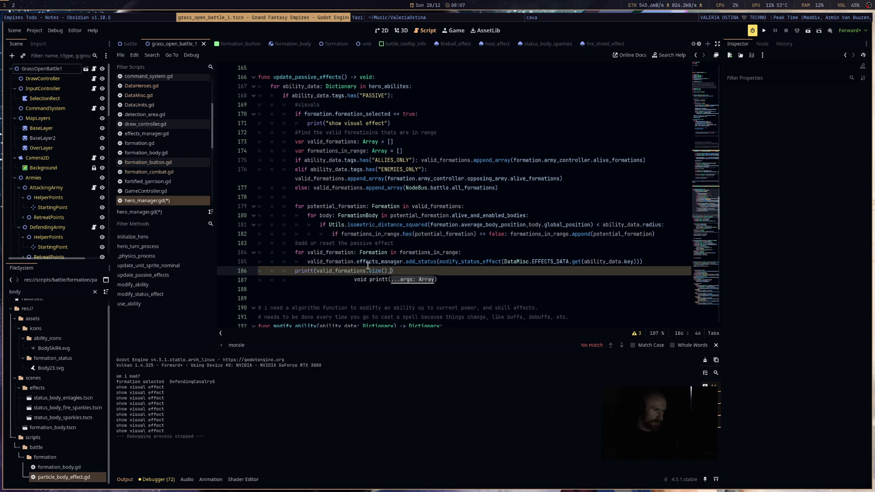
{"action": "type", "text": "rm"}
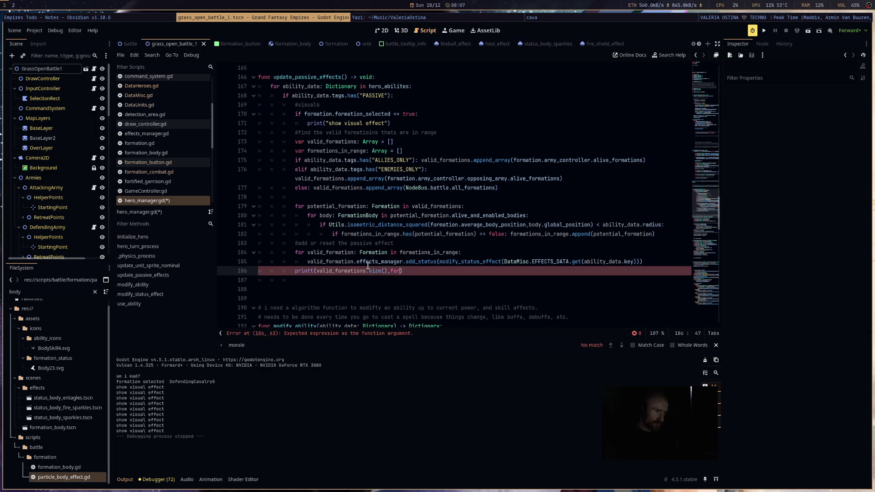
{"action": "type", "text": "ations_in_range.s"}
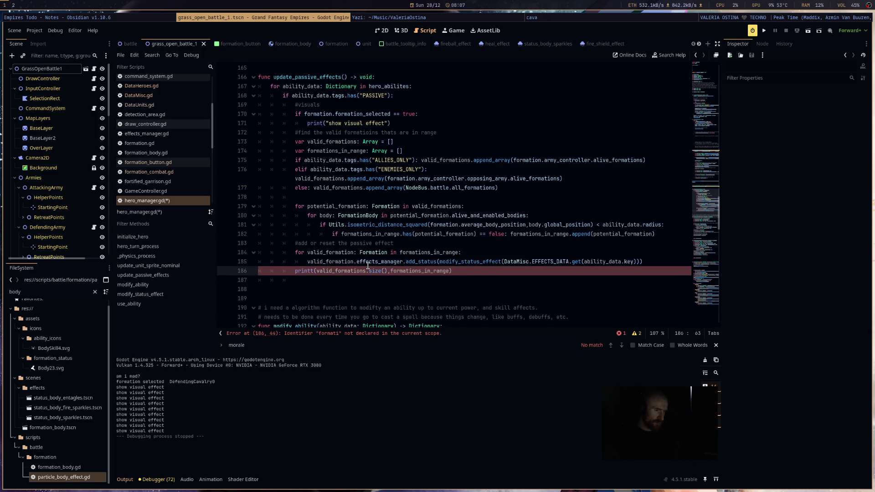
{"action": "type", "text": "ize("}
{"action": "key", "text": "Return"}
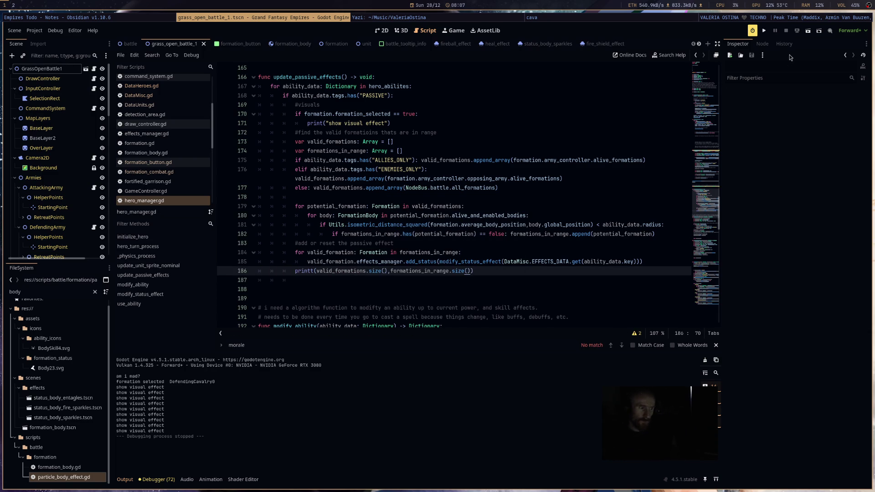
Step: Run a test battle, read the '24 0' output in the editor, then stop the game
{"action": "left_click", "coordinate": [767, 30]}
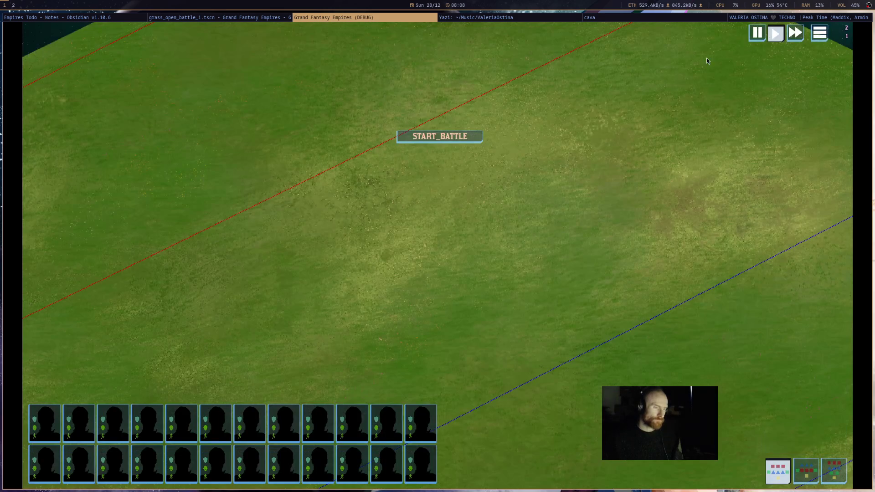
{"action": "left_click", "coordinate": [461, 144]}
{"action": "left_click", "coordinate": [266, 17]}
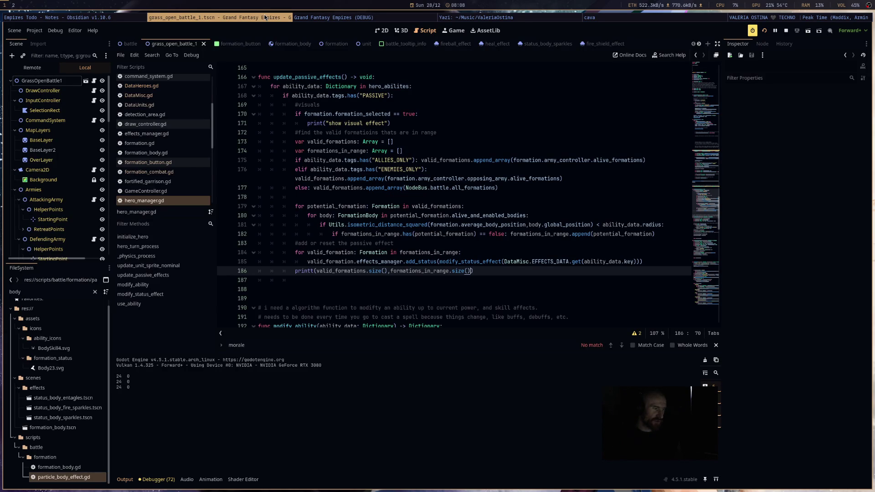
{"action": "left_click", "coordinate": [786, 31]}
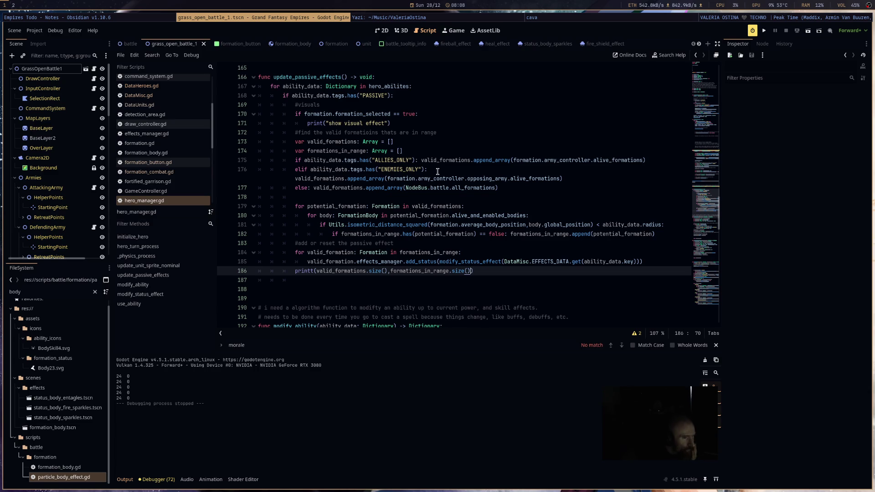
{"action": "left_click_drag", "start_coordinate": [666, 225], "coordinate": [327, 226]}
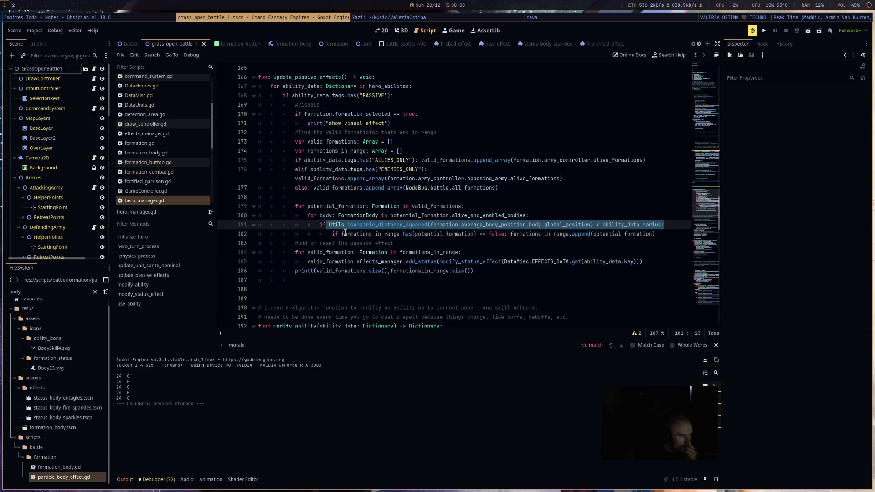
{"action": "double_click", "coordinate": [369, 235]}
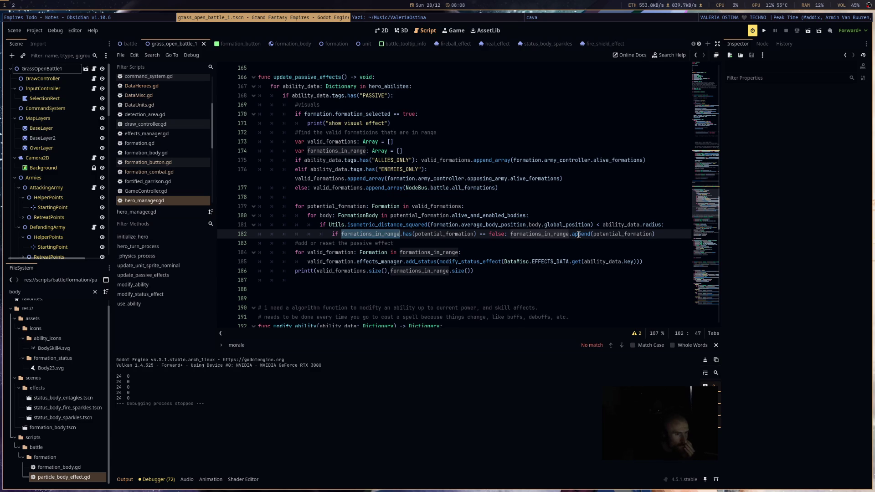
{"action": "left_click_drag", "start_coordinate": [594, 225], "coordinate": [329, 225]}
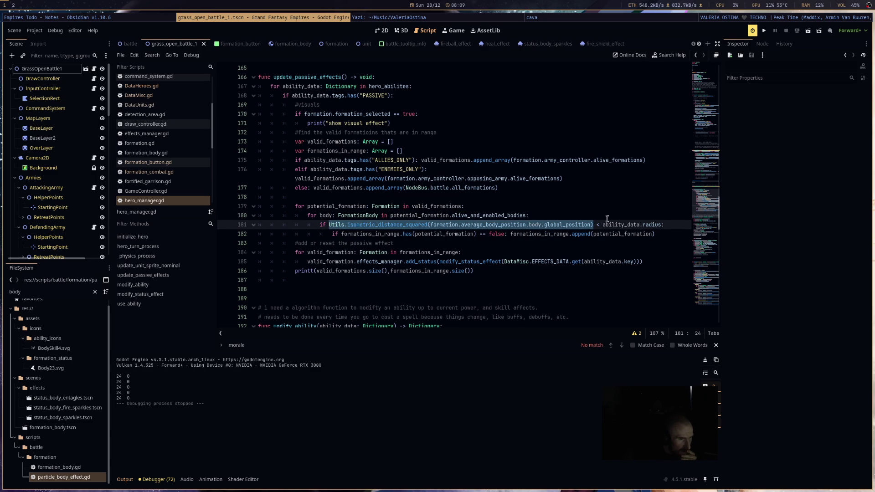
{"action": "left_click_drag", "start_coordinate": [603, 225], "coordinate": [662, 225]}
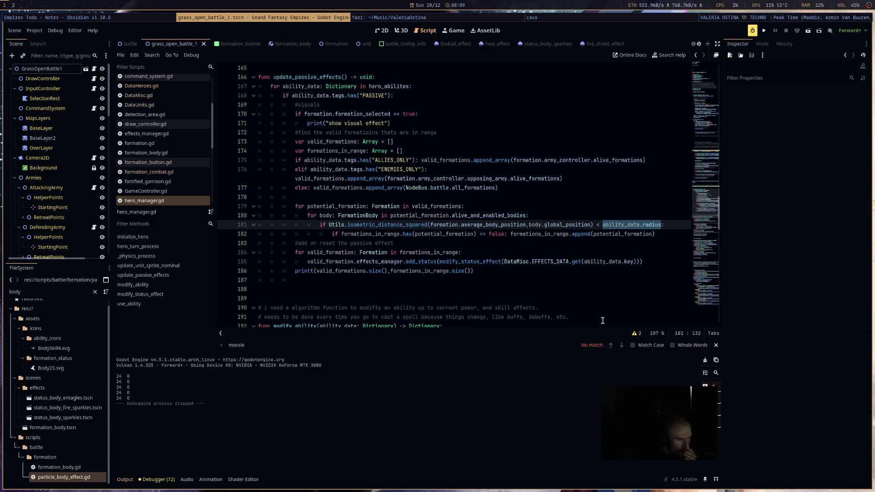
{"action": "left_click", "coordinate": [469, 273]}
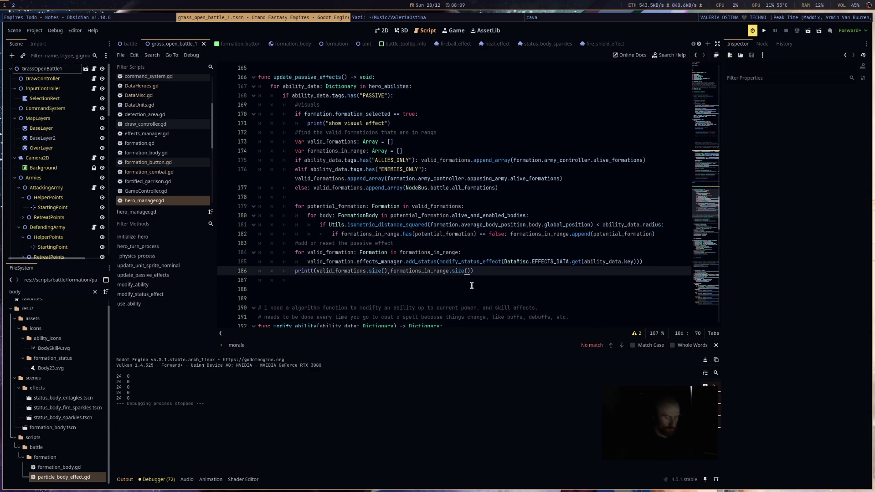
{"action": "type", "text": ",ability_data."}
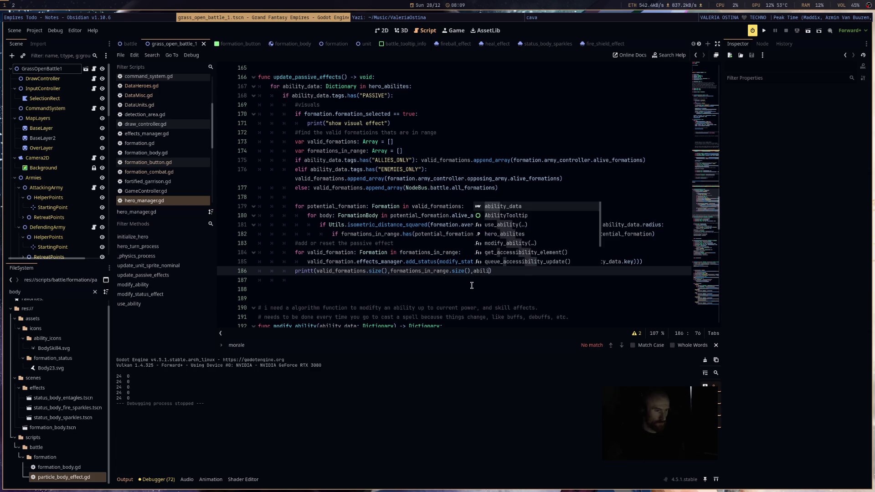
{"action": "type", "text": "ra"}
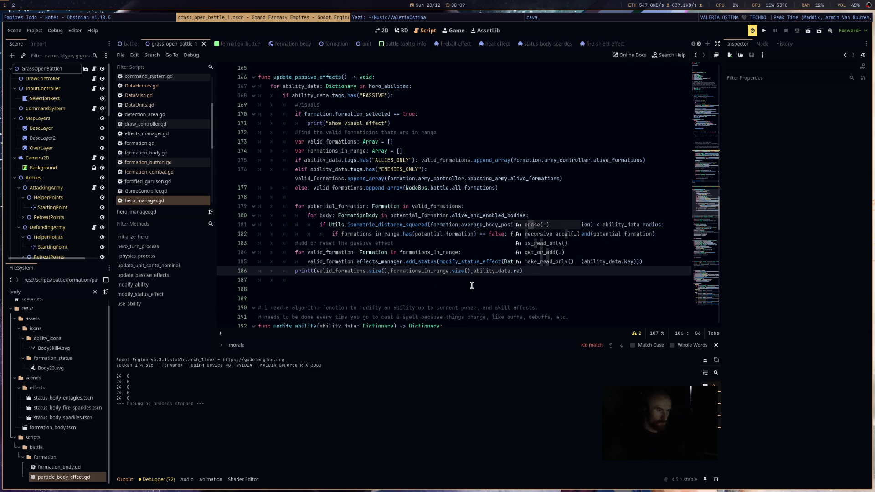
Step: Delete the stray '.ra' after ability_data, rerun the battle and read the '24 0' output
{"action": "key", "text": "BackSpace"}
{"action": "key", "text": "BackSpace"}
{"action": "key", "text": "BackSpace"}
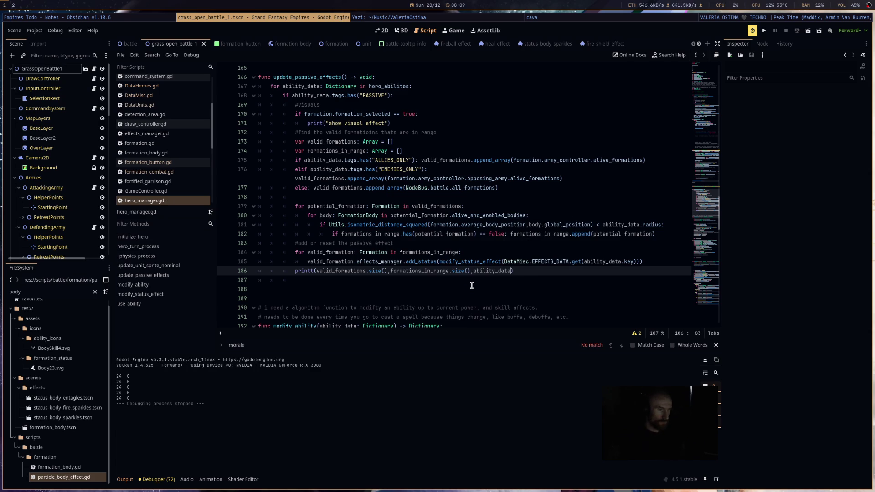
{"action": "left_click", "coordinate": [764, 32]}
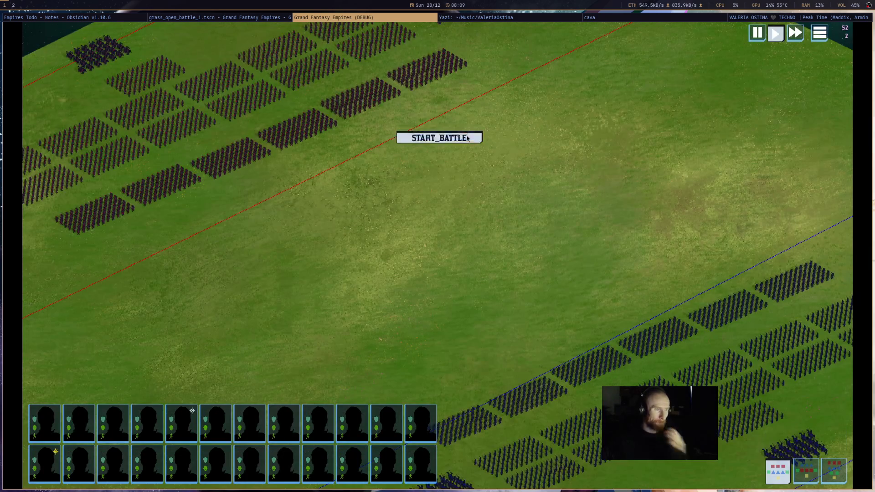
{"action": "left_click", "coordinate": [440, 136]}
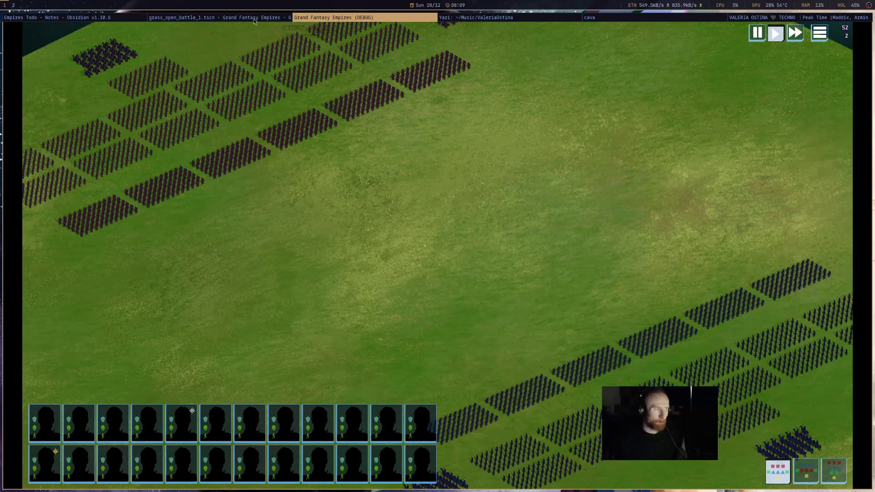
{"action": "scroll", "coordinate": [326, 17], "scroll_direction": "up", "scroll_amount": 1}
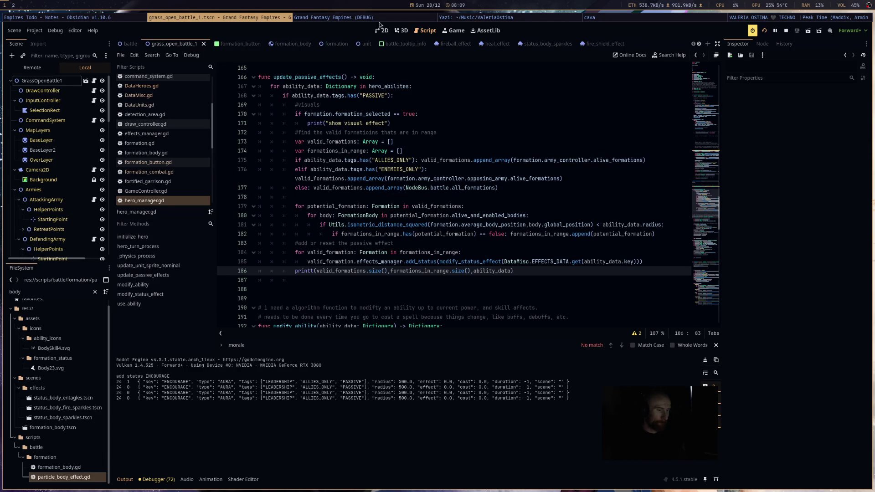
{"action": "left_click", "coordinate": [788, 31]}
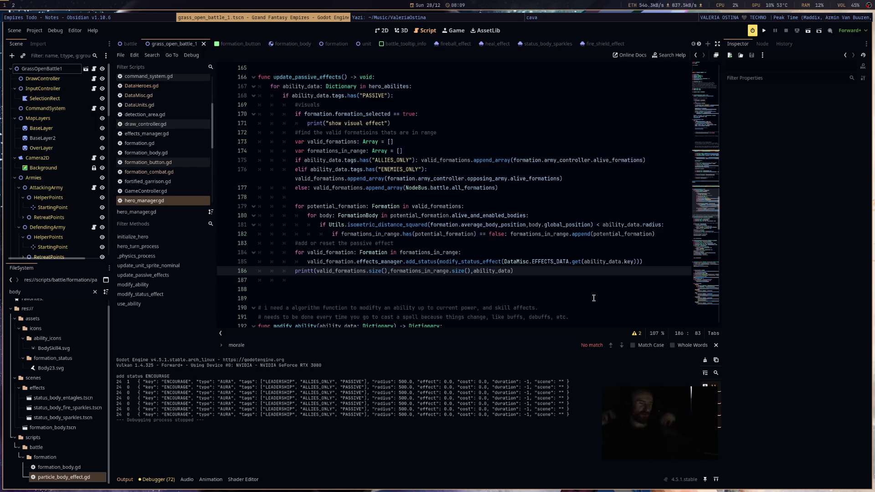
Step: Insert a print of line 182's isometric_distance_squared call on line 181 and save
{"action": "left_click", "coordinate": [599, 217]}
{"action": "key", "text": "Return"}
{"action": "type", "text": "print("}
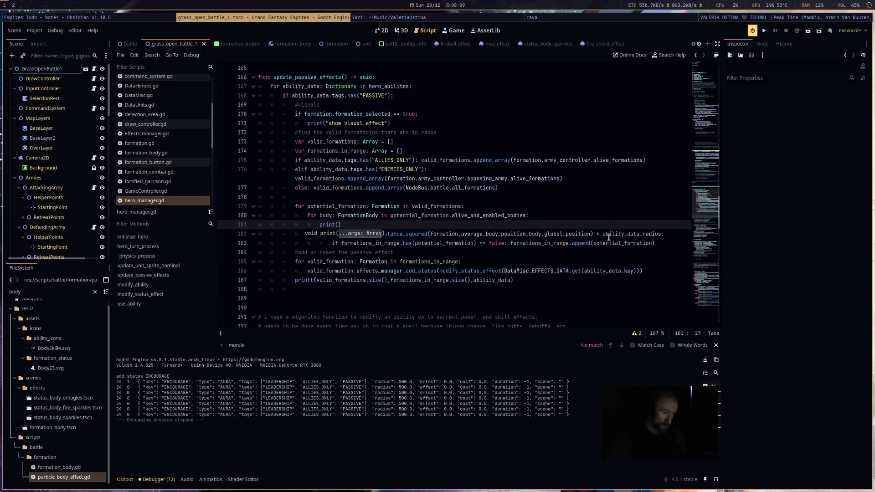
{"action": "left_click_drag", "start_coordinate": [593, 234], "coordinate": [329, 234]}
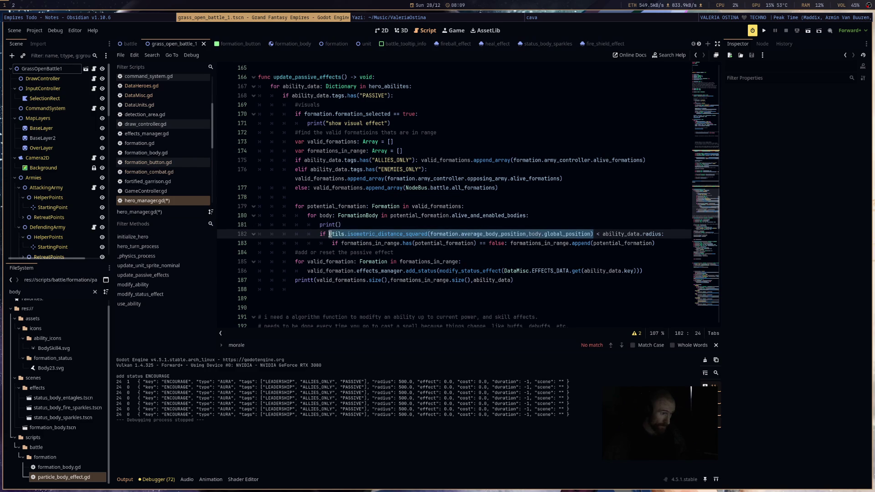
{"action": "key", "text": "ctrl+c"}
{"action": "left_click", "coordinate": [341, 225]}
{"action": "key", "text": "ctrl+v"}
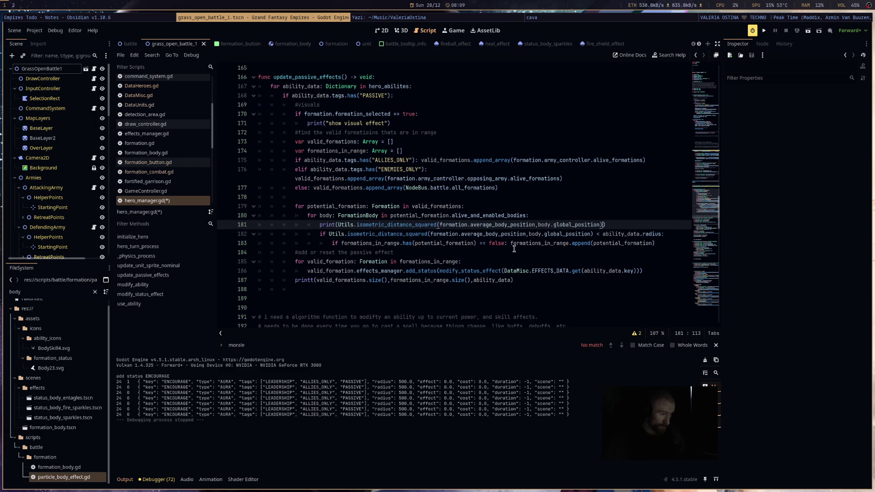
{"action": "key", "text": "ctrl+s"}
Step: Run the battle to read the logged squared distances, then stop and return to line 182
{"action": "left_click", "coordinate": [764, 32]}
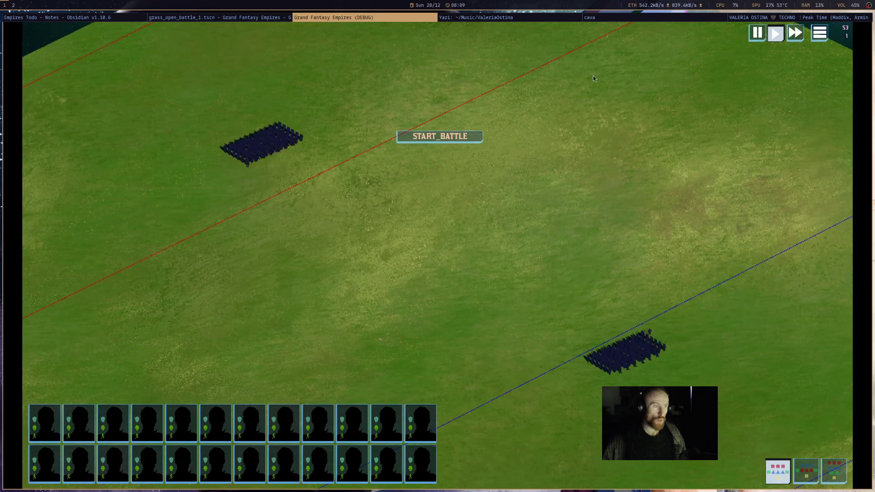
{"action": "left_click", "coordinate": [475, 136]}
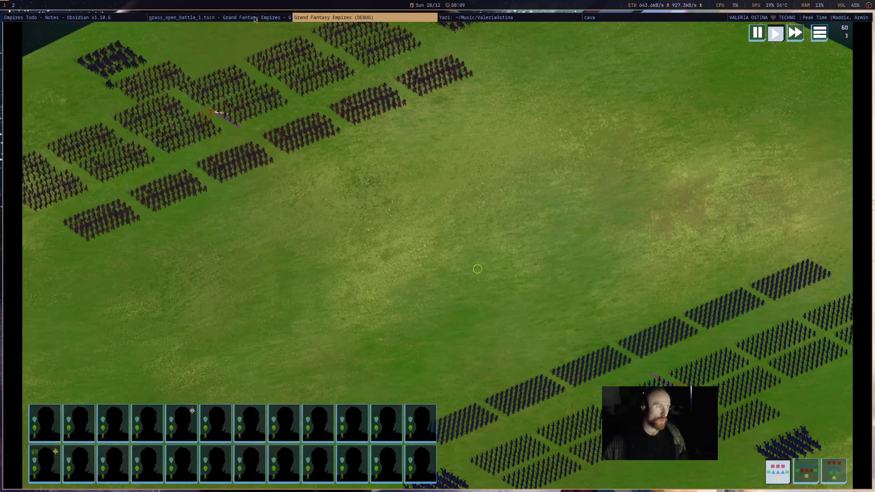
{"action": "scroll", "coordinate": [309, 18], "scroll_direction": "up", "scroll_amount": 1}
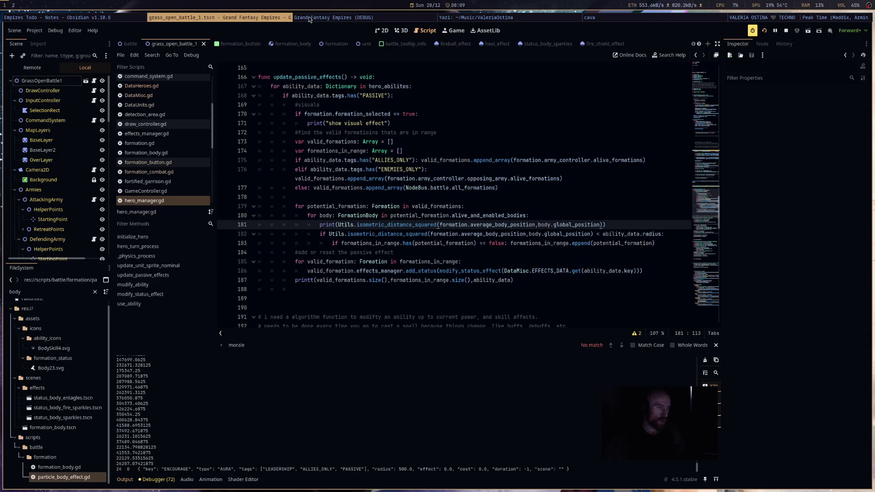
{"action": "left_click", "coordinate": [786, 32]}
{"action": "mouse_move", "coordinate": [589, 245]}
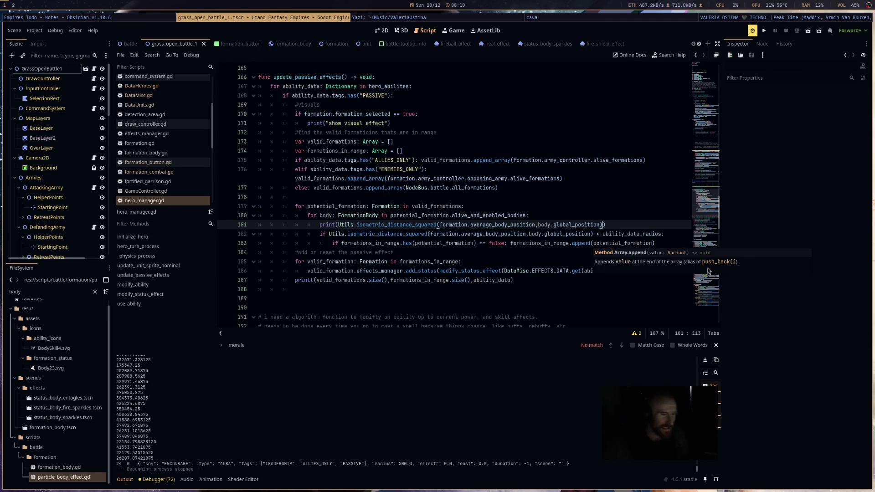
{"action": "left_click", "coordinate": [662, 237]}
Step: Compare against ability_data.radius**2 on line 182 and select the formation-count printt for removal
{"action": "type", "text": "**2"}
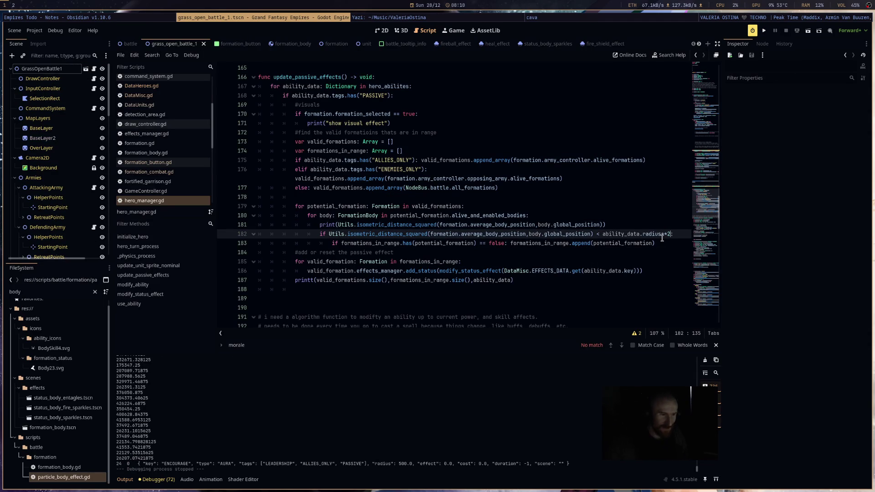
{"action": "left_click", "coordinate": [521, 289]}
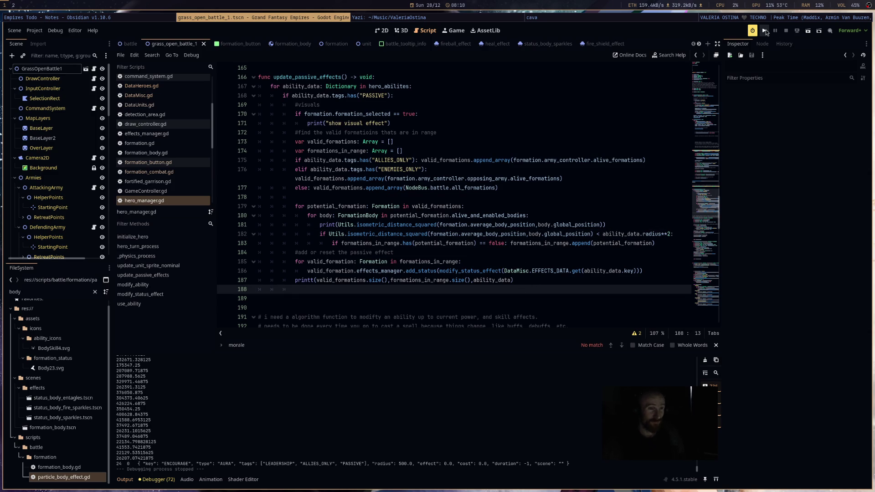
{"action": "double_click", "coordinate": [406, 233]}
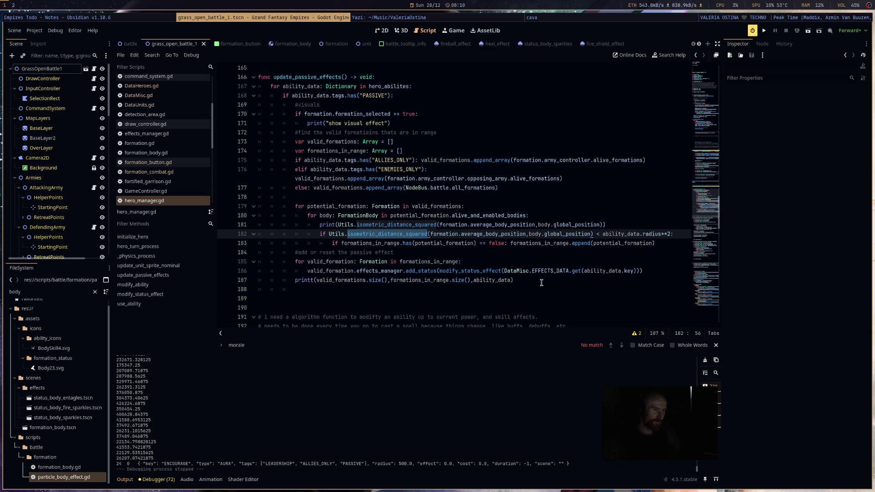
{"action": "left_click_drag", "start_coordinate": [542, 283], "coordinate": [321, 286]}
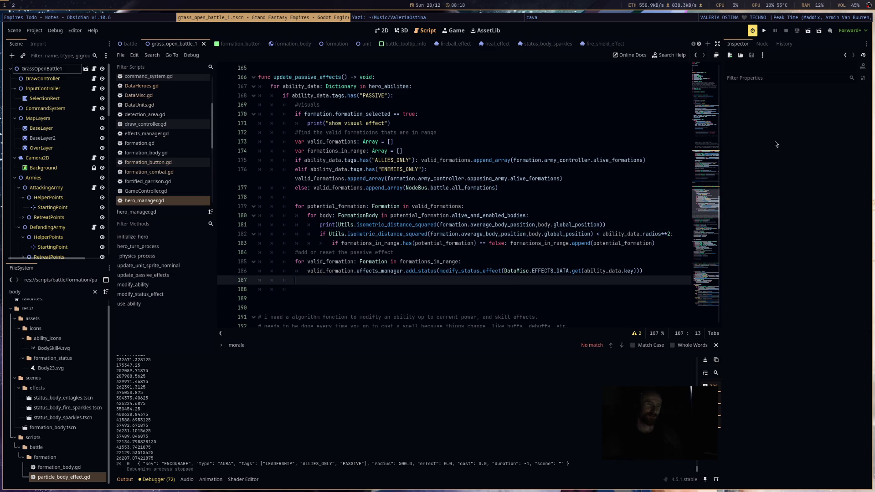
Step: Retest the battle, panning down-right and selecting the Galahad cavalry, then stop with F8
{"action": "left_click", "coordinate": [765, 32]}
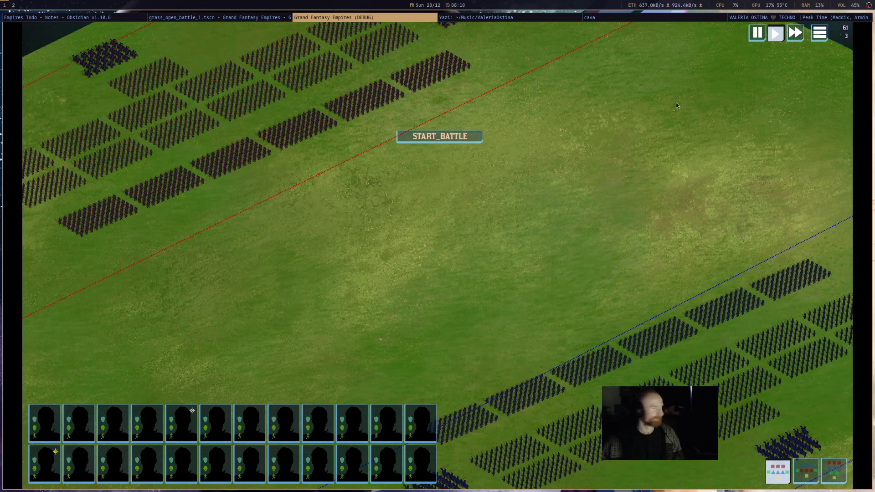
{"action": "left_click", "coordinate": [449, 140]}
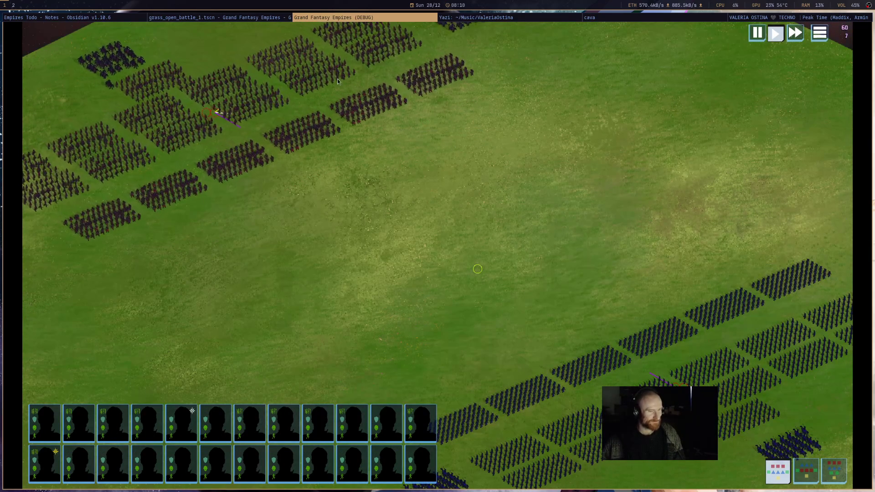
{"action": "key", "text": "Right"}
{"action": "key", "text": "Down"}
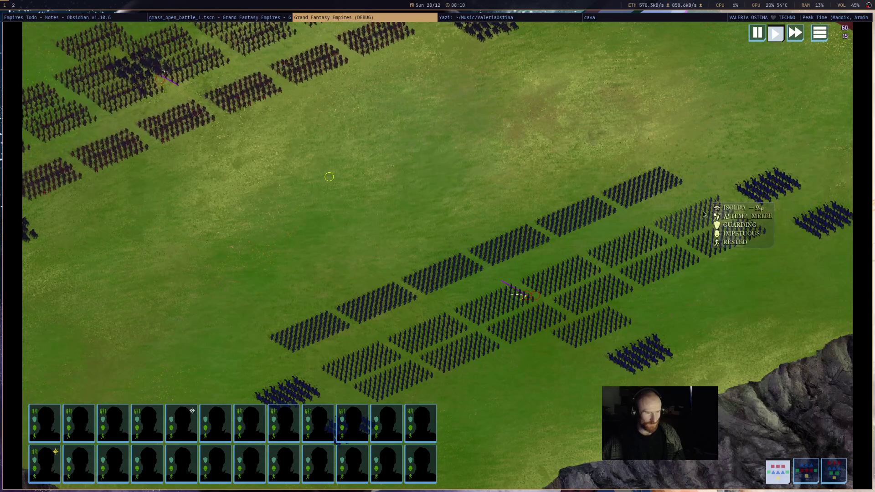
{"action": "left_click", "coordinate": [638, 353]}
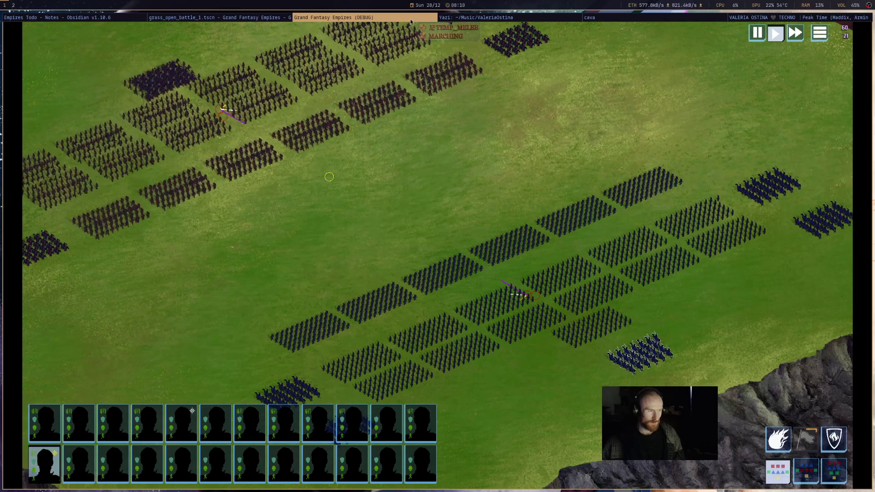
{"action": "key", "text": "F8"}
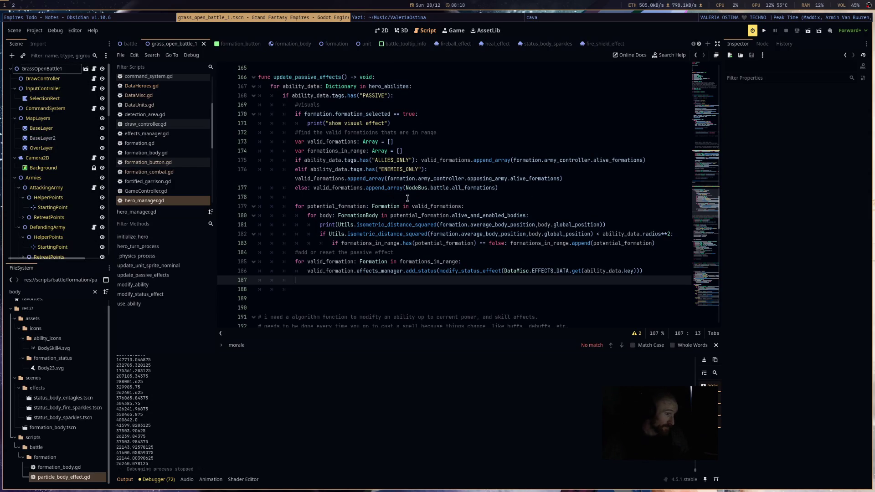
Step: Delete the distance print on line 181 and blank line 178, then switch to cava
{"action": "left_click_drag", "start_coordinate": [318, 226], "coordinate": [694, 235]}
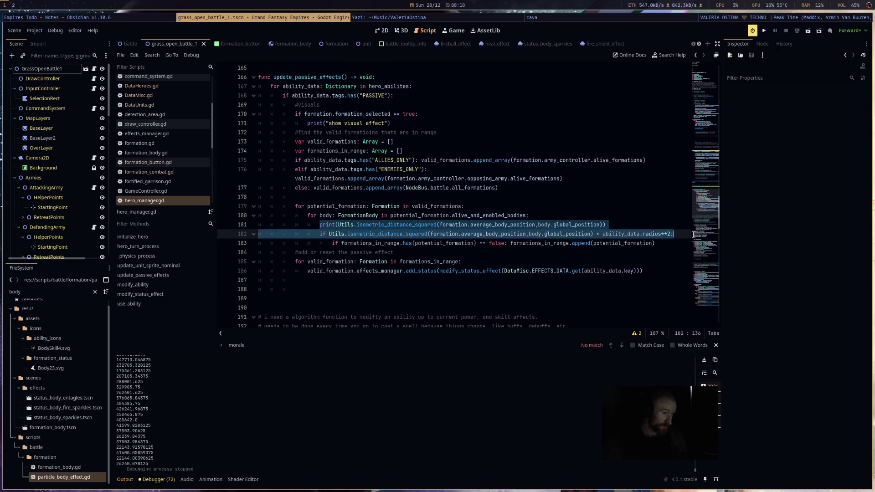
{"action": "left_click_drag", "start_coordinate": [629, 225], "coordinate": [255, 224]}
{"action": "key", "text": "BackSpace"}
{"action": "key", "text": "BackSpace"}
{"action": "left_click", "coordinate": [358, 197]}
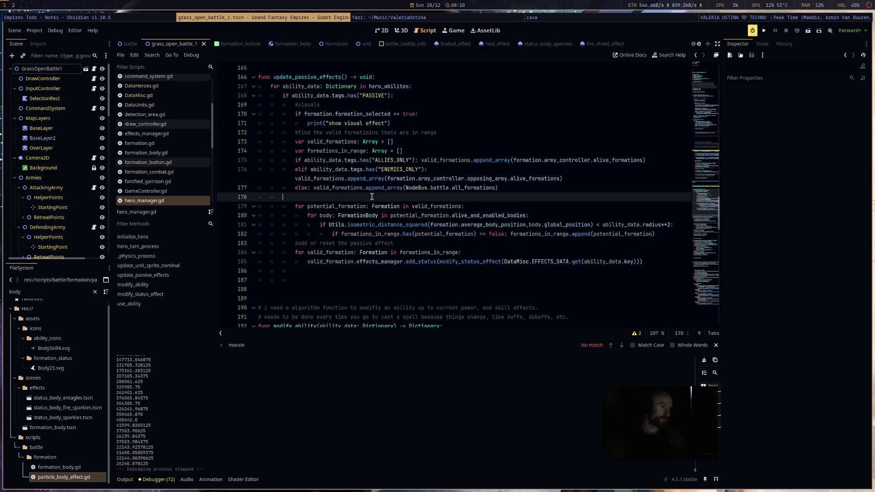
{"action": "key", "text": "BackSpace"}
{"action": "key", "text": "BackSpace"}
{"action": "left_click_drag", "start_coordinate": [408, 121], "coordinate": [313, 124]}
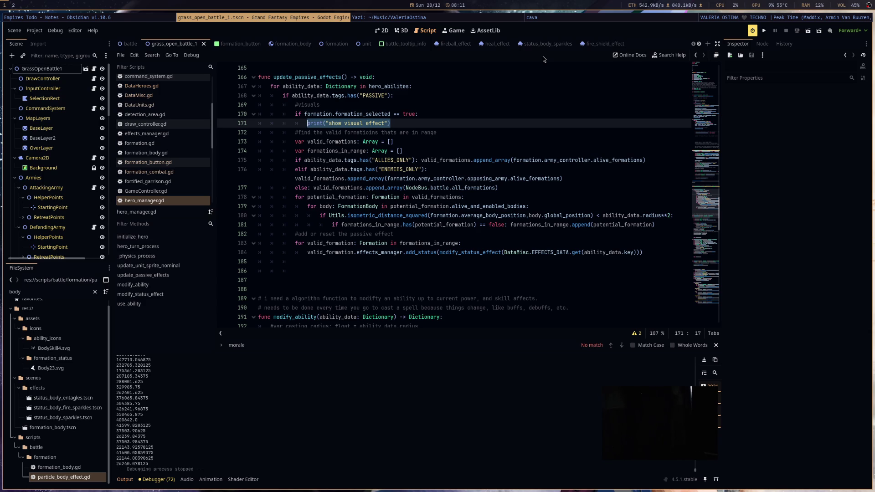
{"action": "key", "text": "super+Right"}
{"action": "key", "text": "super+Right"}
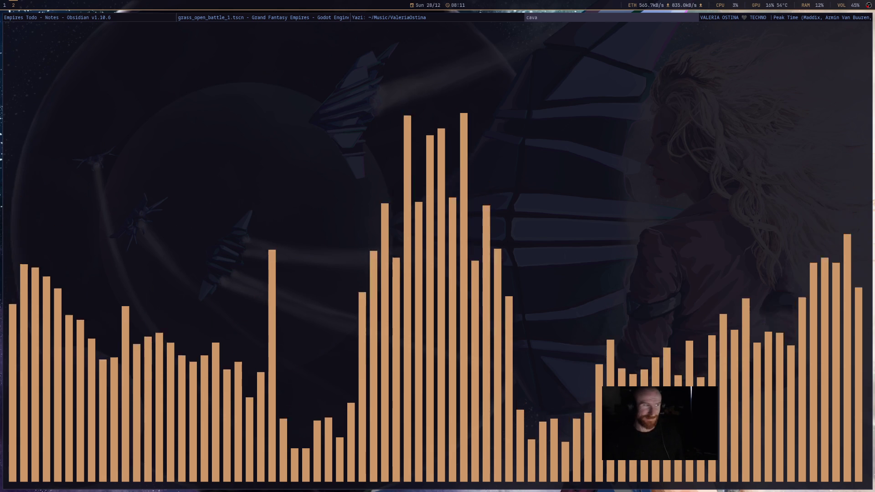
Step: Run the game from the Godot editor and start the battle
{"action": "left_click", "coordinate": [290, 19]}
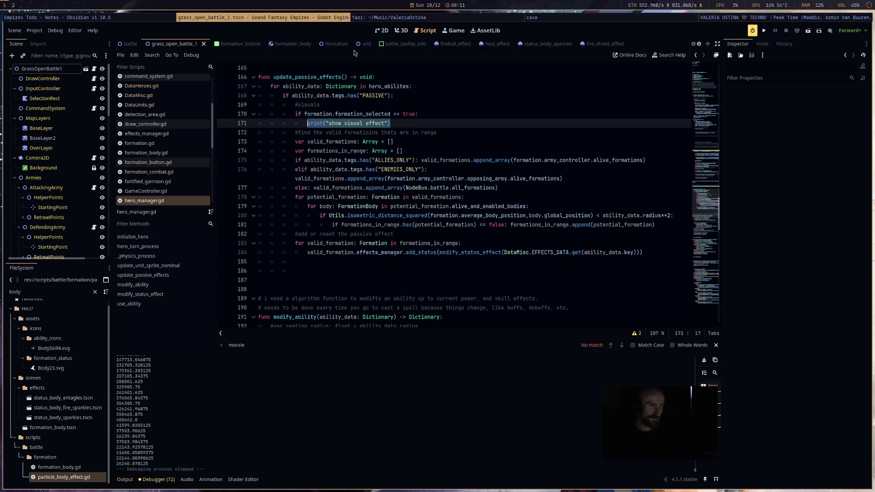
{"action": "left_click", "coordinate": [766, 31]}
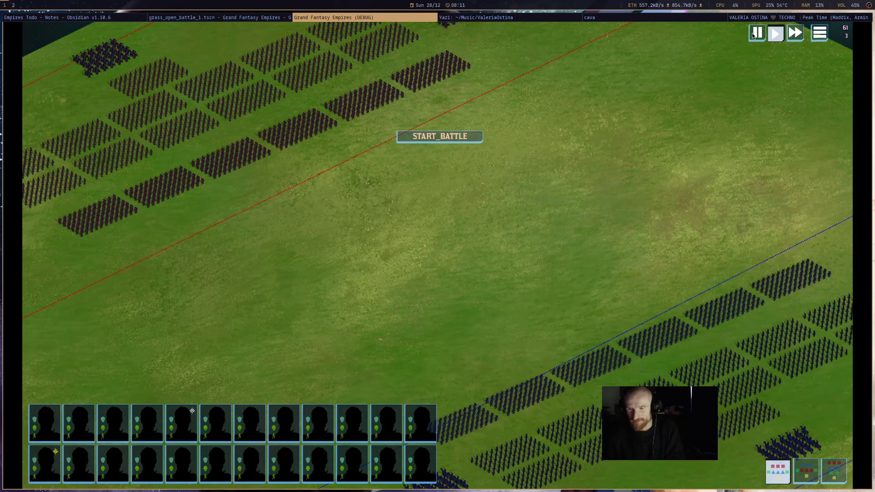
{"action": "left_click", "coordinate": [446, 137]}
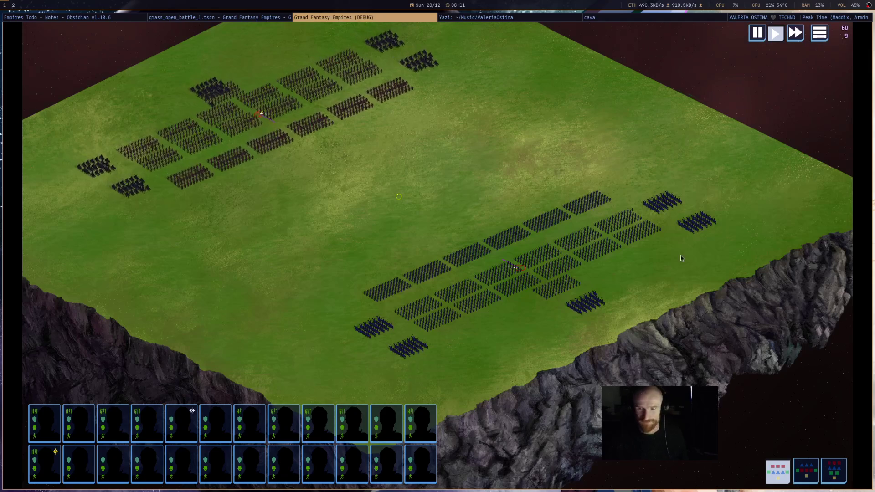
Step: Survey the battlefield toward the red army and select the Galahad cavalry hero
{"action": "scroll", "coordinate": [712, 191], "scroll_direction": "up", "scroll_amount": 2}
{"action": "left_click", "coordinate": [725, 213]}
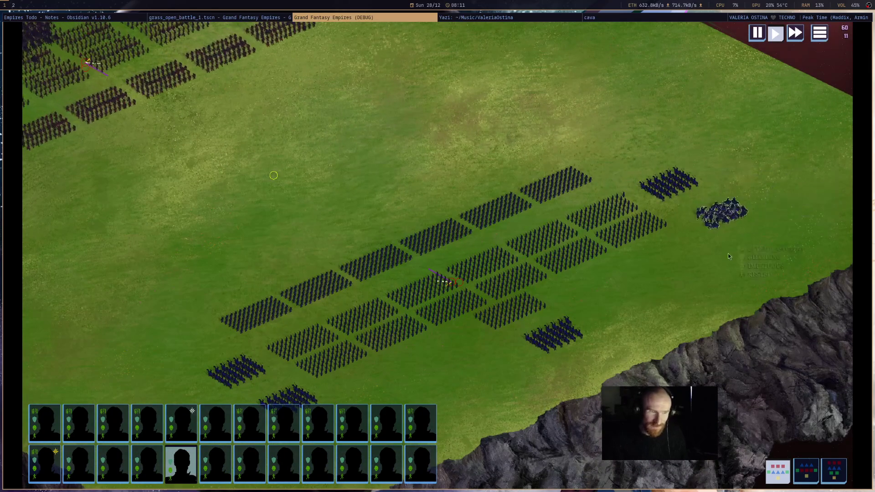
{"action": "key", "text": "s"}
{"action": "left_click", "coordinate": [456, 298]}
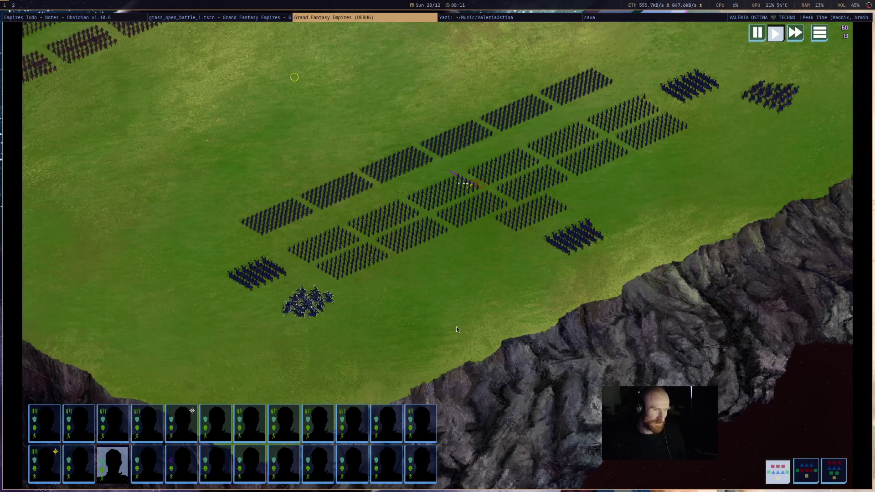
{"action": "key", "text": "w"}
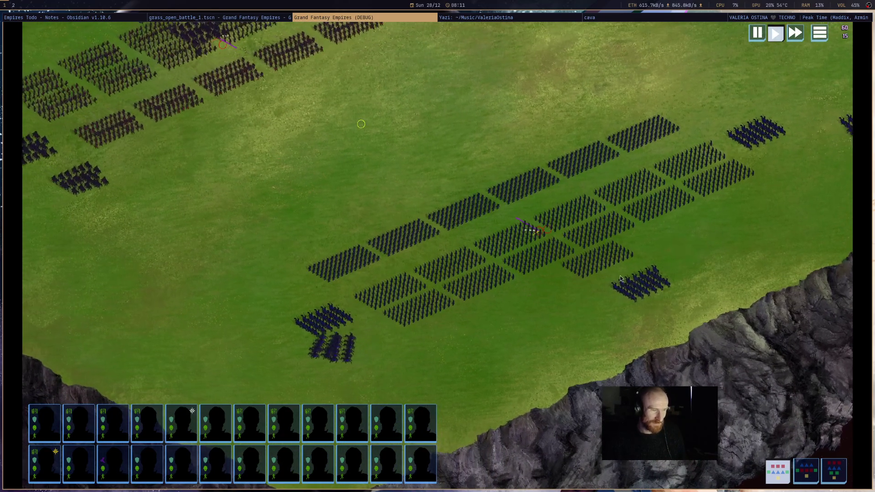
{"action": "scroll", "coordinate": [471, 286], "scroll_direction": "down", "scroll_amount": 8}
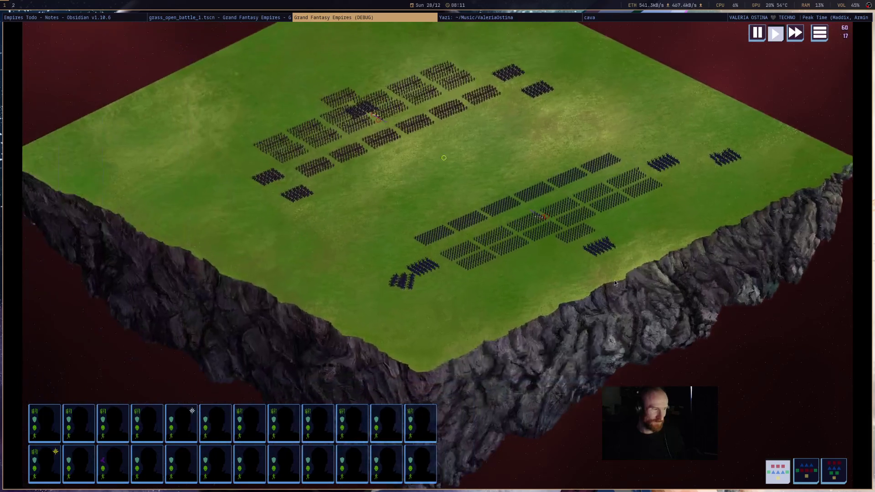
{"action": "mouse_move", "coordinate": [415, 283]}
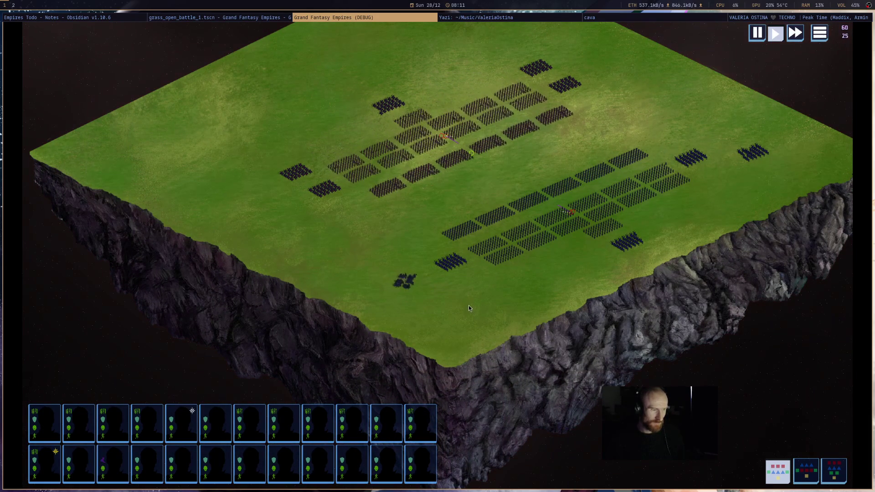
{"action": "scroll", "coordinate": [469, 305], "scroll_direction": "up", "scroll_amount": 3}
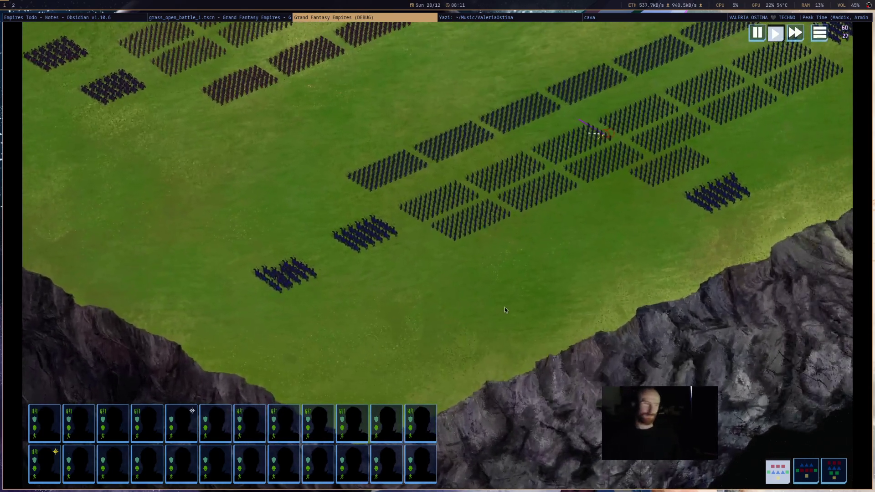
{"action": "key", "text": "w"}
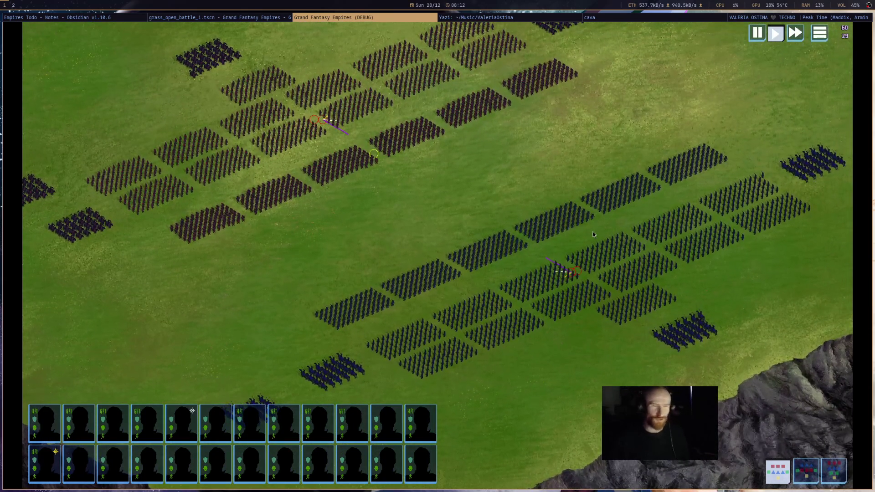
{"action": "mouse_move", "coordinate": [594, 224]}
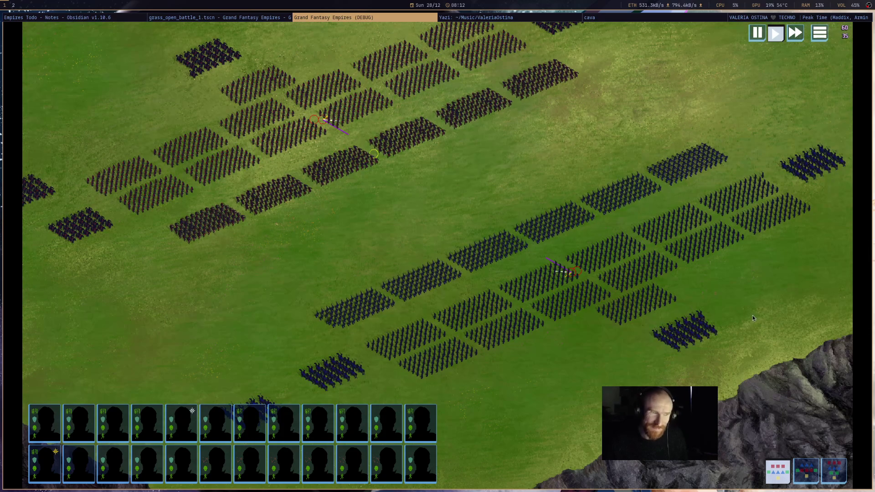
{"action": "left_click", "coordinate": [698, 341]}
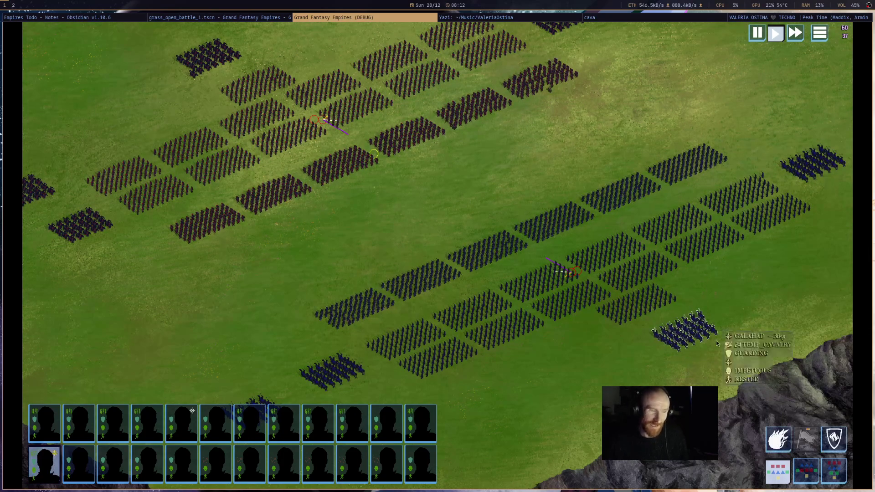
Step: Cast a fireball on the targeted enemy regiment
{"action": "mouse_move", "coordinate": [767, 336]}
{"action": "left_mouse_down"}
{"action": "mouse_move", "coordinate": [664, 308]}
{"action": "mouse_move", "coordinate": [691, 273]}
{"action": "left_mouse_up"}
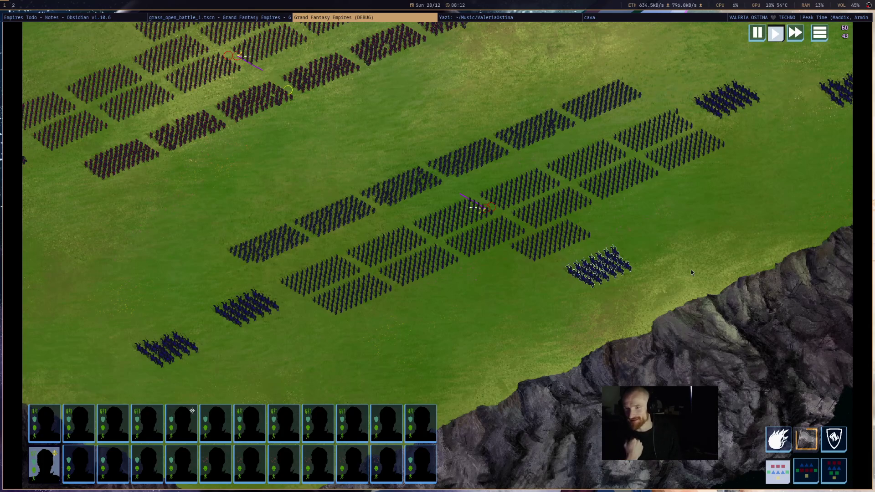
{"action": "mouse_move", "coordinate": [691, 272]}
{"action": "left_mouse_down"}
{"action": "mouse_move", "coordinate": [707, 399]}
{"action": "mouse_move", "coordinate": [770, 436]}
{"action": "left_mouse_up"}
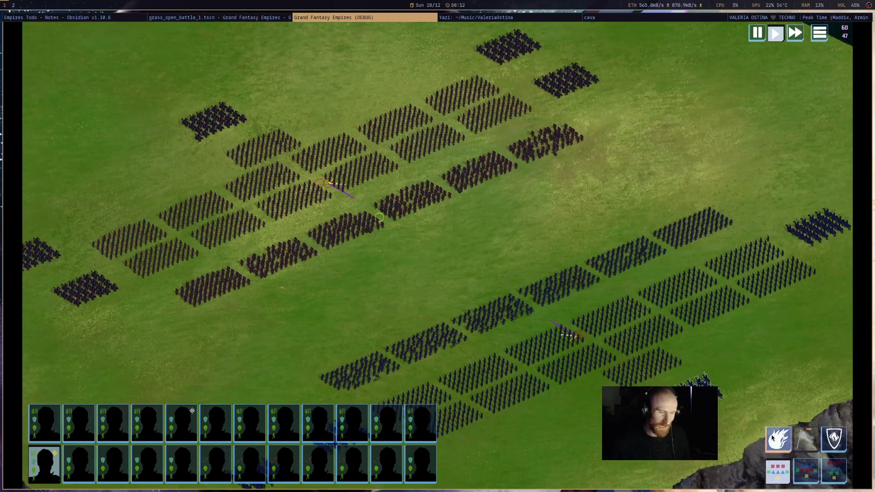
{"action": "left_click", "coordinate": [527, 113]}
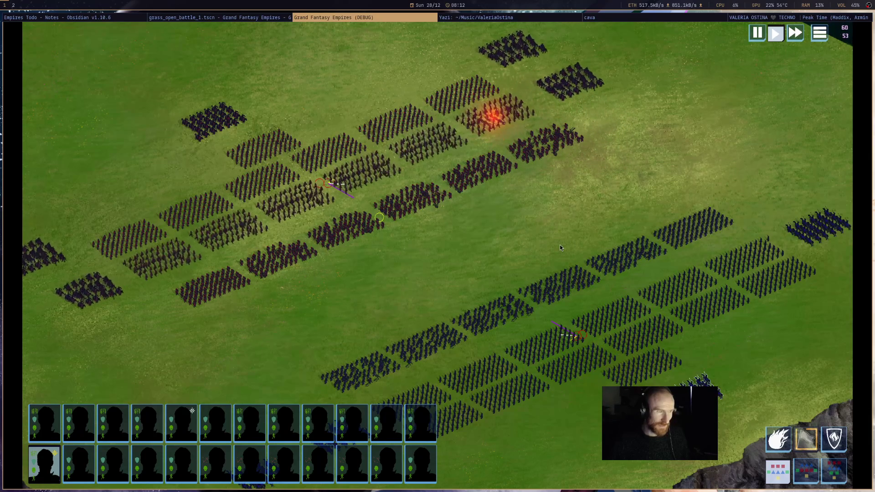
Step: Cast Fire Shield on the blue army's troops, then select the fifth-portrait hero
{"action": "key", "text": "s"}
{"action": "key", "text": "d"}
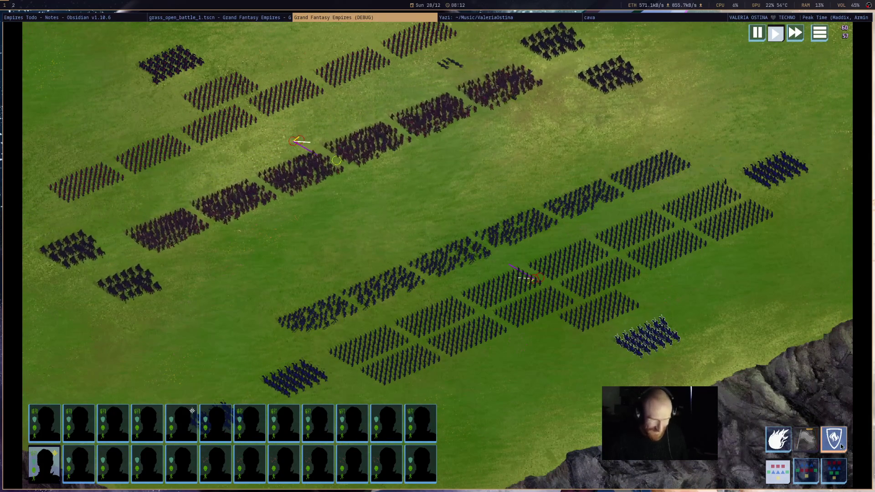
{"action": "right_click", "coordinate": [580, 294]}
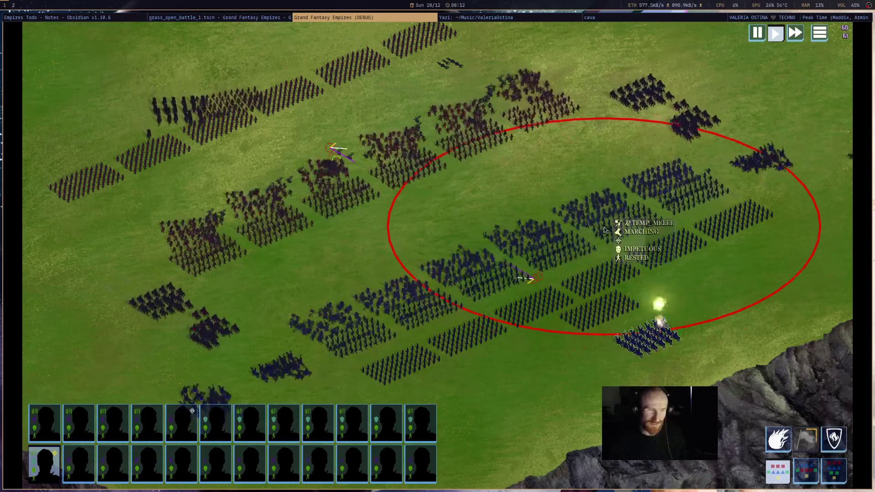
{"action": "left_click", "coordinate": [605, 227]}
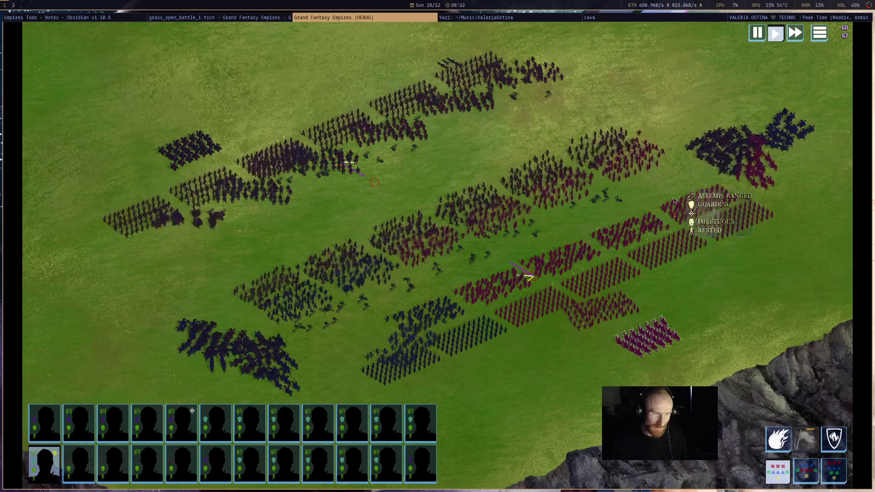
{"action": "left_click", "coordinate": [179, 422]}
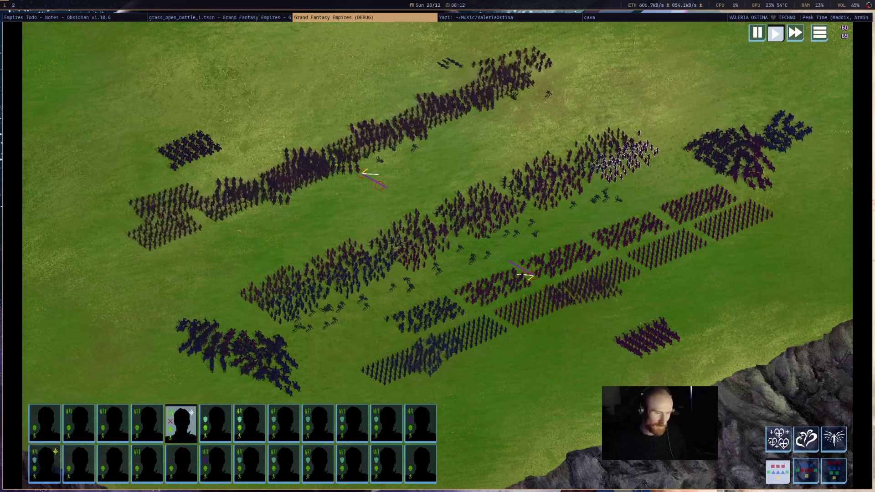
Step: Cast Resurrection on the field to bring back fallen regiments
{"action": "left_click", "coordinate": [833, 444]}
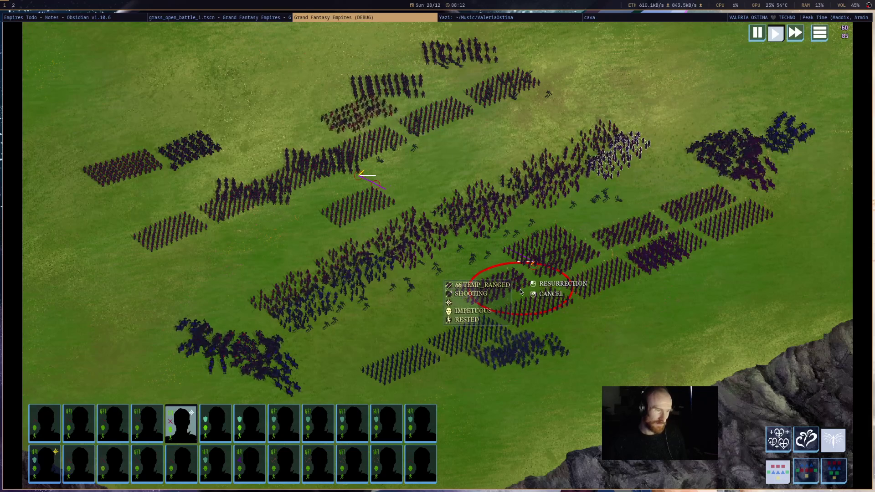
{"action": "left_click", "coordinate": [522, 292]}
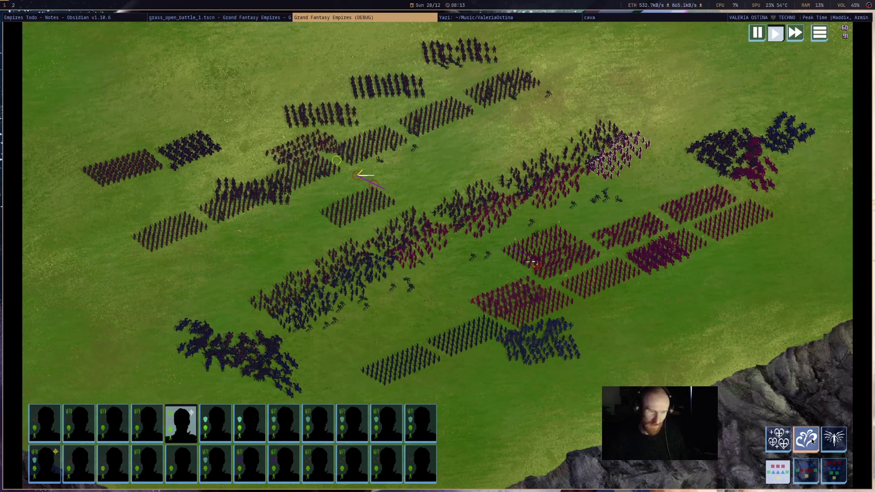
{"action": "mouse_move", "coordinate": [684, 241]}
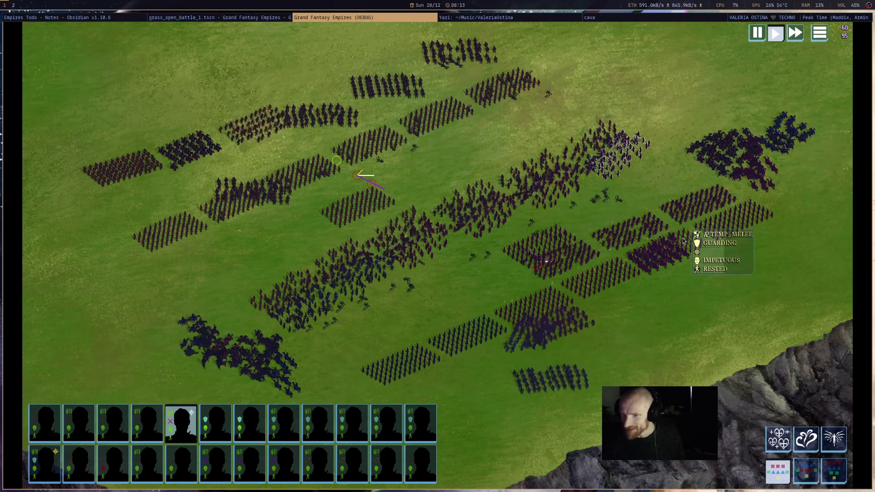
{"action": "key", "text": "d"}
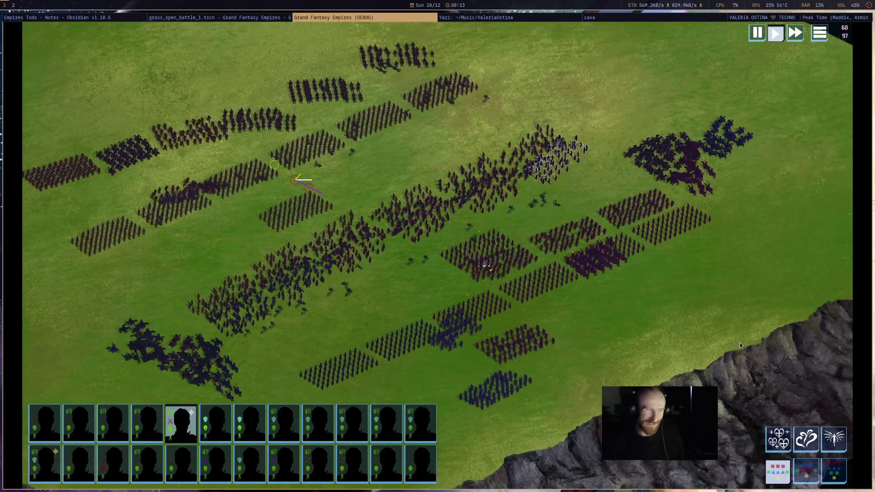
Step: Cancel an Entangle cast, stop the debug game with F8, and return to line 171
{"action": "left_click", "coordinate": [805, 440]}
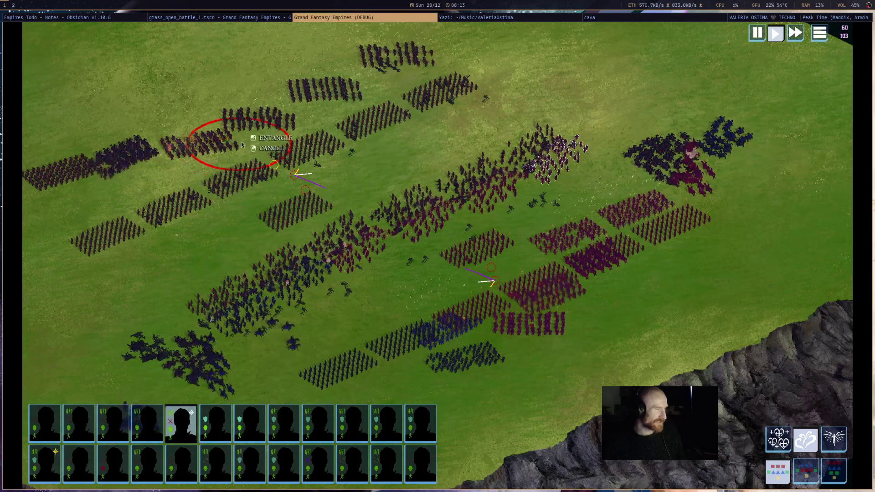
{"action": "right_click", "coordinate": [230, 204]}
{"action": "scroll", "coordinate": [564, 256], "scroll_direction": "up", "scroll_amount": 3}
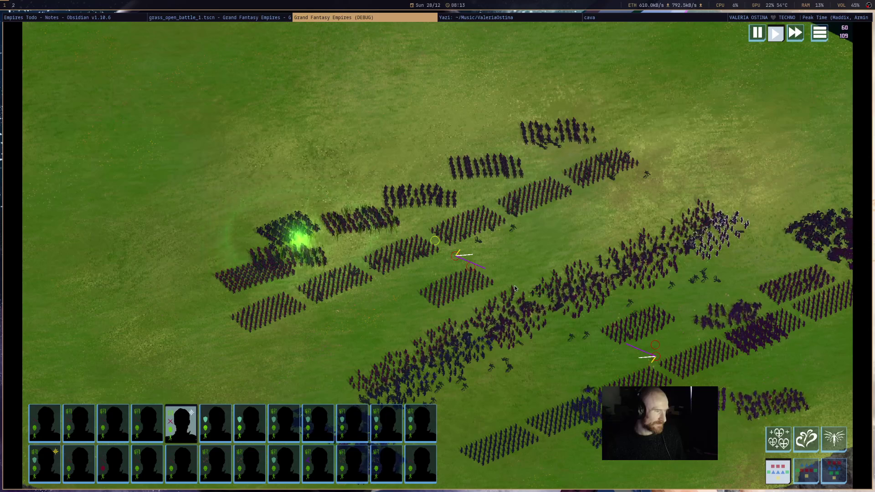
{"action": "key", "text": "s"}
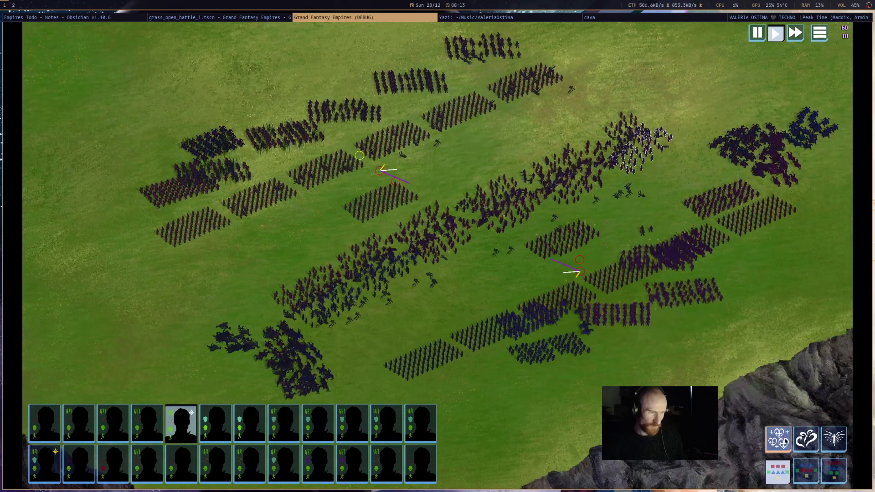
{"action": "mouse_move", "coordinate": [578, 194]}
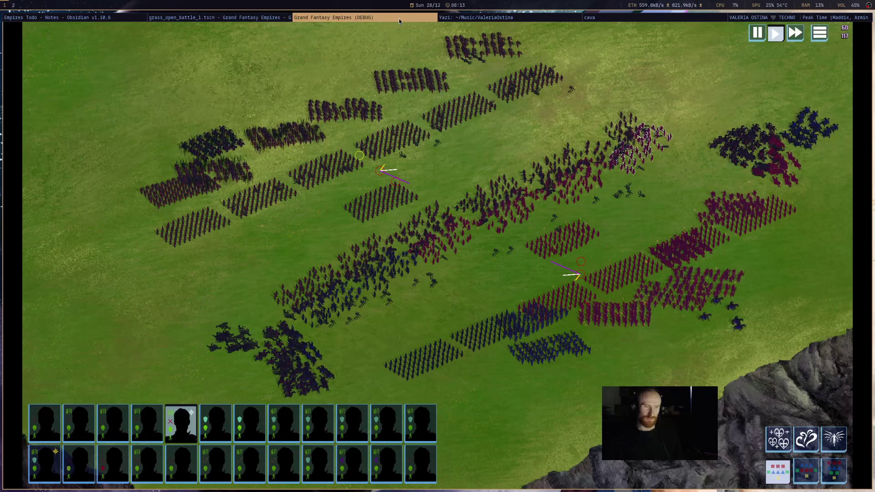
{"action": "key", "text": "F8"}
{"action": "left_click", "coordinate": [547, 123]}
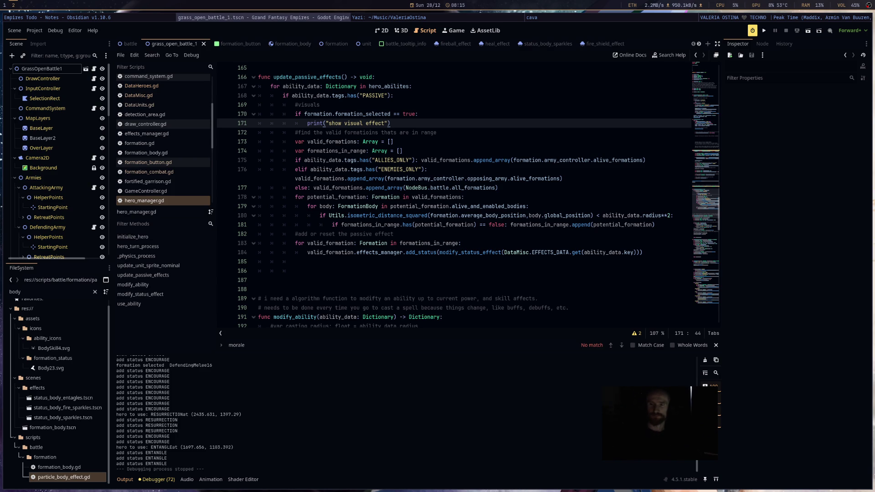
Step: Switch from the Godot editor to the full-screen DJ video
{"action": "key", "text": "super+Left"}
{"action": "key", "text": "super+Left"}
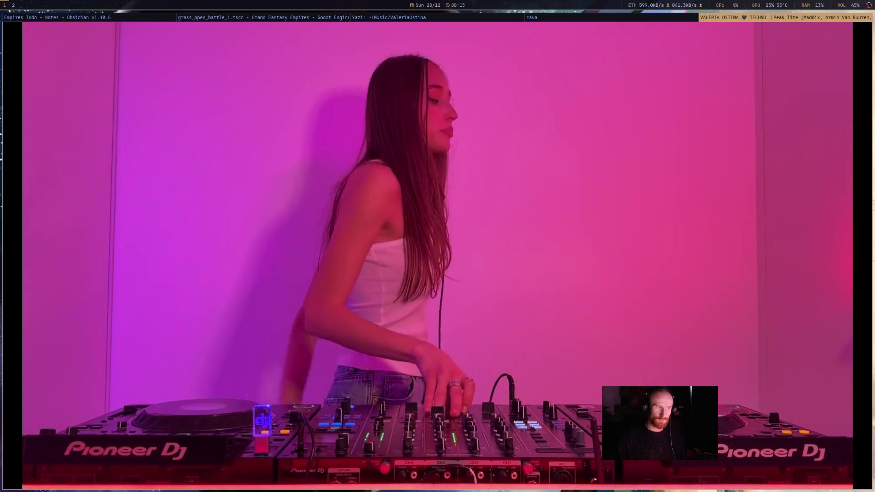
Step: Cycle past the visualizer to the Firefox Krosmaga Gameplay First Look video
{"action": "key", "text": "super+Left"}
{"action": "key", "text": "super+Right"}
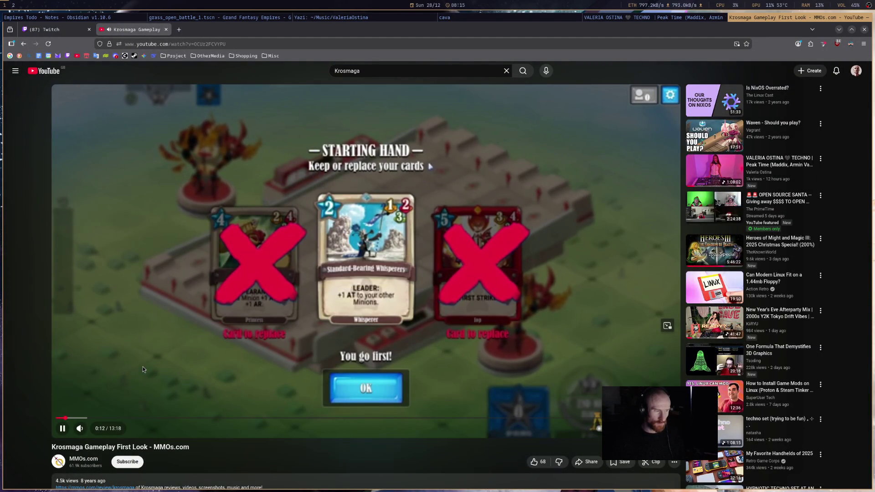
Step: Mute the Krosmaga video, skip through 2:10, 3:37, 7:14 to 9:11, and restore the DJ video
{"action": "left_click", "coordinate": [83, 429]}
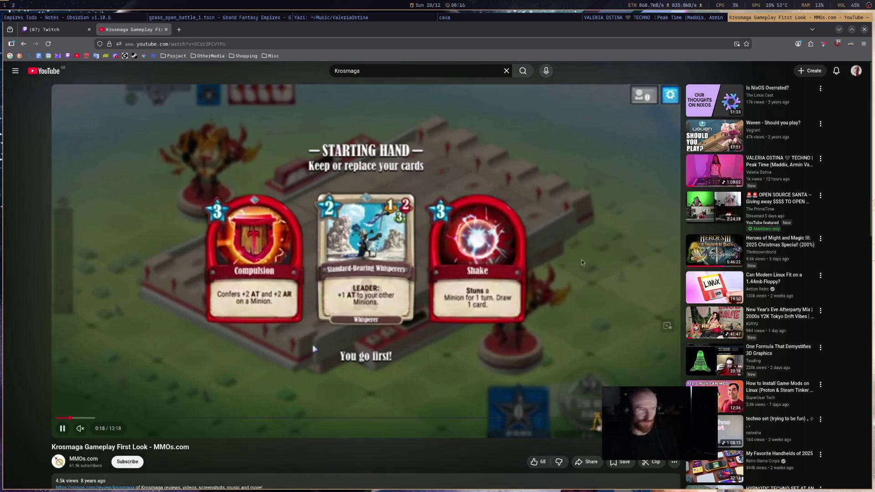
{"action": "left_click", "coordinate": [158, 419]}
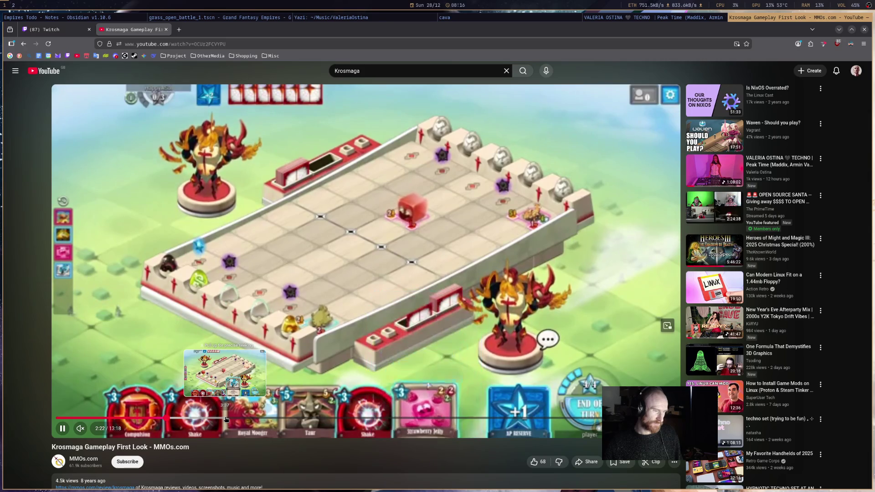
{"action": "left_click", "coordinate": [226, 418]}
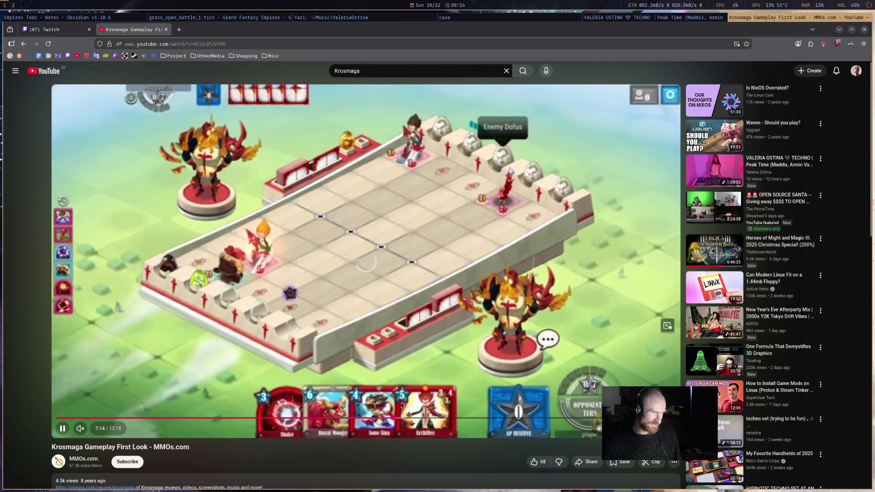
{"action": "left_click", "coordinate": [393, 418]}
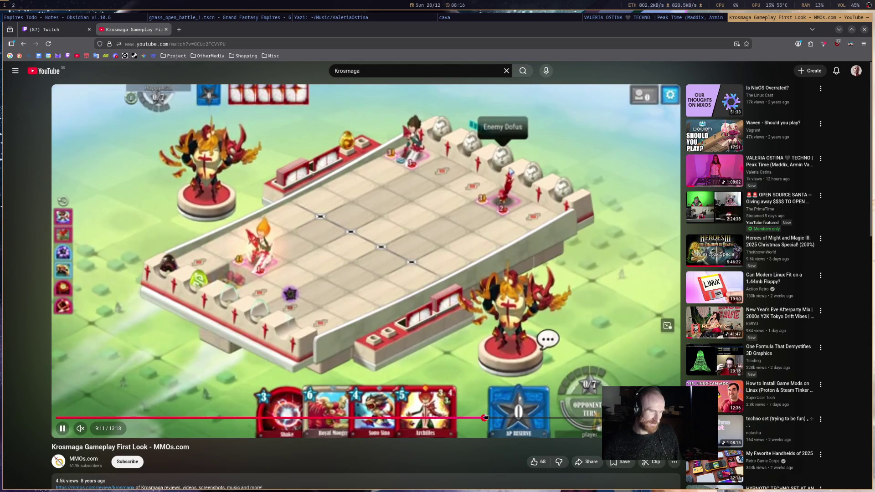
{"action": "left_click", "coordinate": [482, 417]}
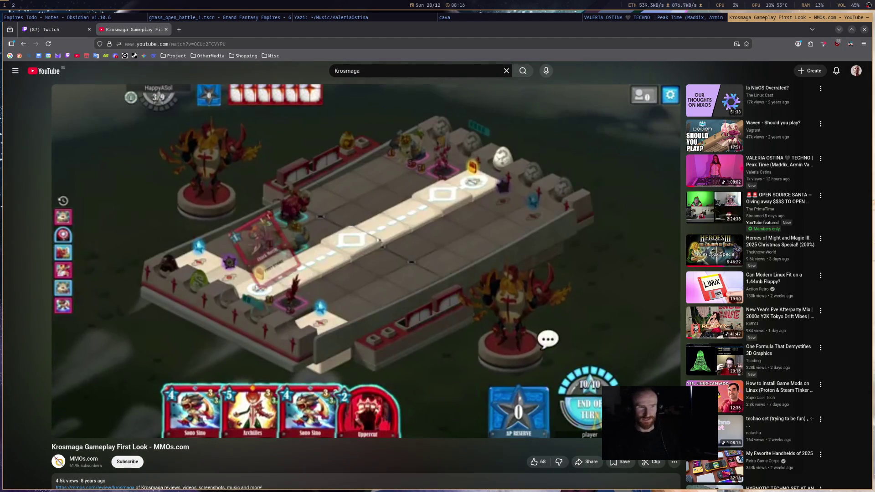
{"action": "key", "text": "super+shift+Right"}
{"action": "key", "text": "super+shift+2"}
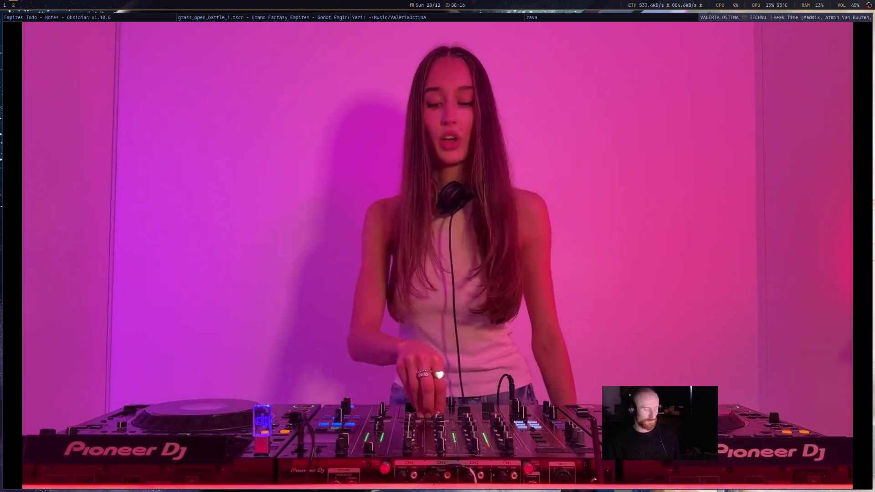
Step: Switch from the DJ video toward the Yazi music files
{"action": "key", "text": "super+Left"}
{"action": "key", "text": "super+Left"}
{"action": "key", "text": "super+Left"}
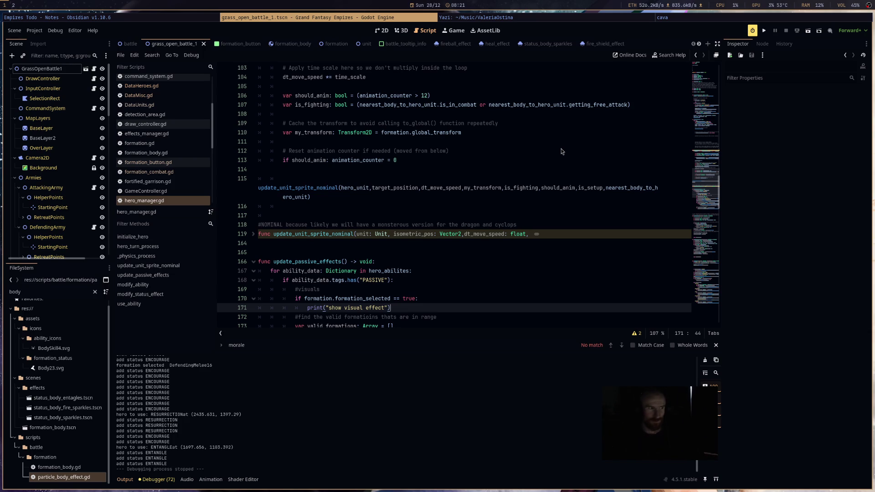
Step: Play the TECHNO Peak Time Dj Mix in mpv at lower volume, then return to Godot
{"action": "key", "text": "super+l"}
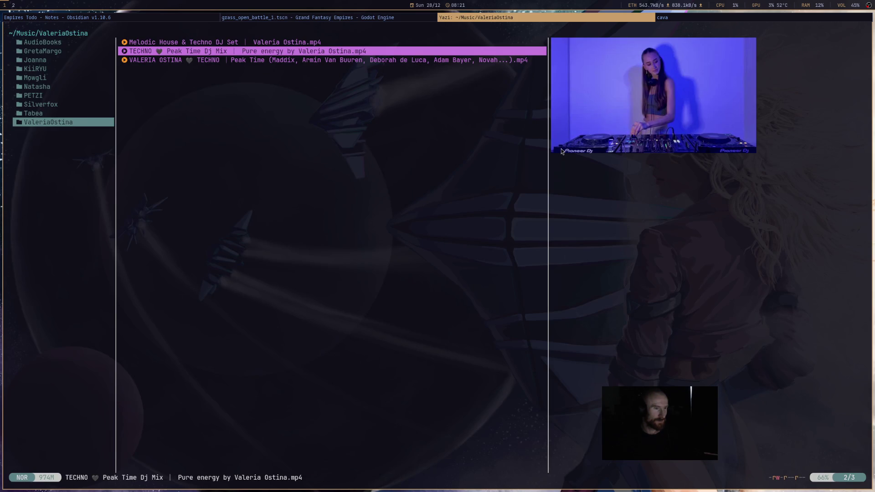
{"action": "key", "text": "Return"}
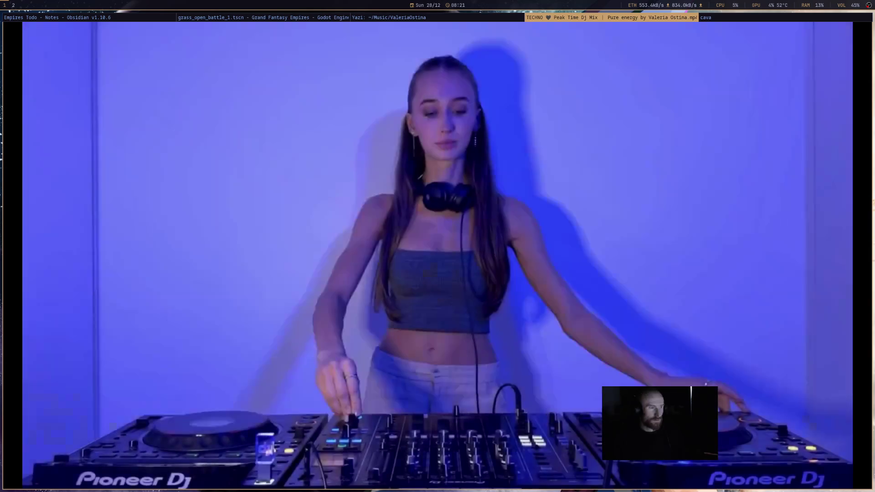
{"action": "scroll", "coordinate": [489, 206], "scroll_direction": "down", "scroll_amount": 16}
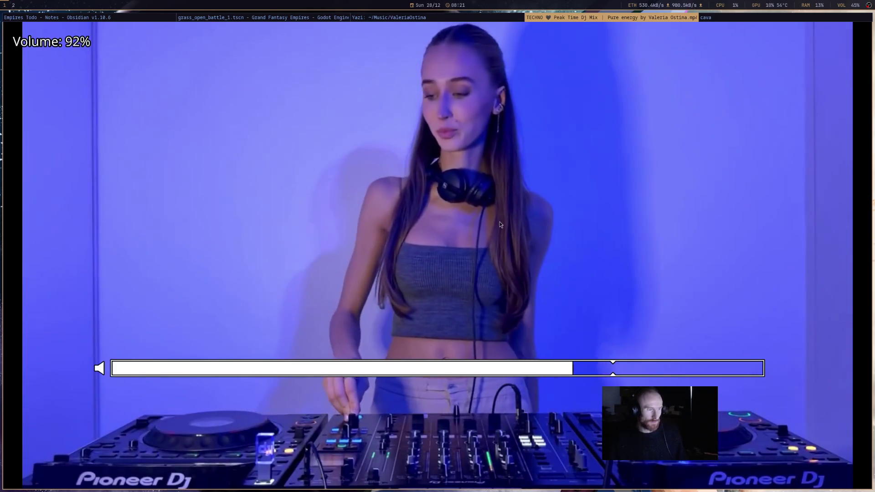
{"action": "key", "text": "super+h"}
{"action": "key", "text": "super+h"}
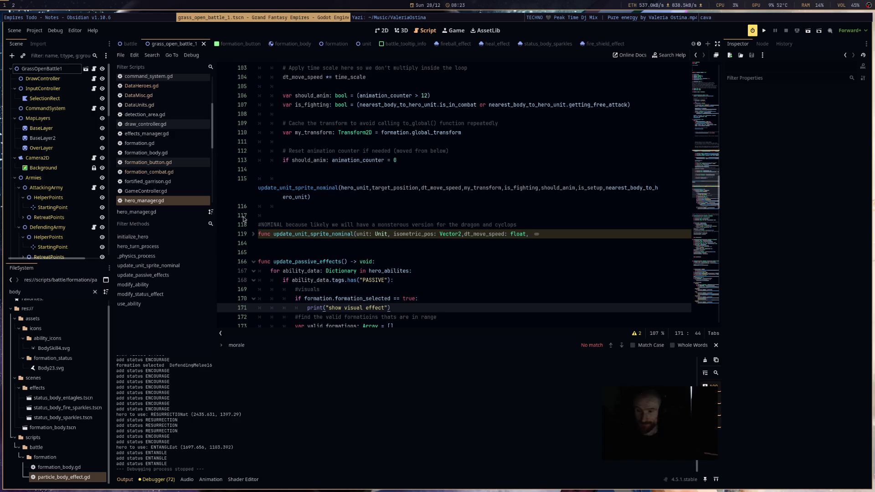
Step: Review the ability code in hero_manager.gd, then view the heal_effect and fire_shield_effect scenes
{"action": "scroll", "coordinate": [516, 271], "scroll_direction": "down", "scroll_amount": 20}
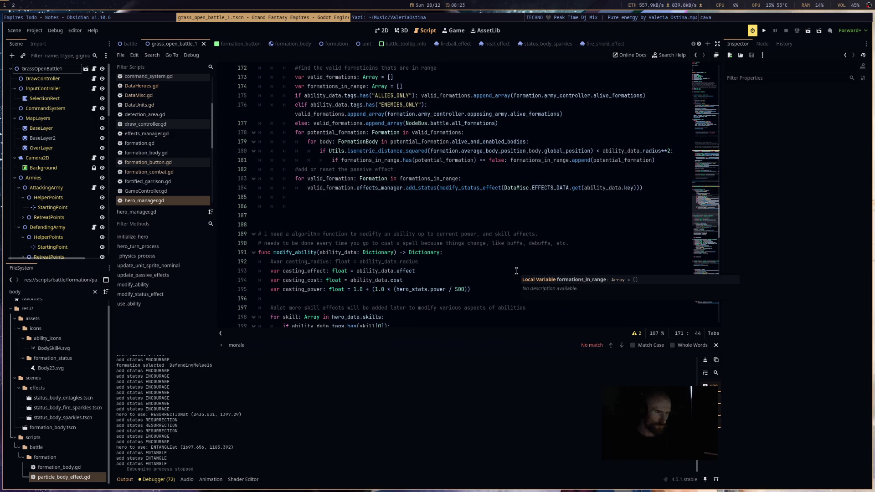
{"action": "scroll", "coordinate": [517, 271], "scroll_direction": "down", "scroll_amount": 18}
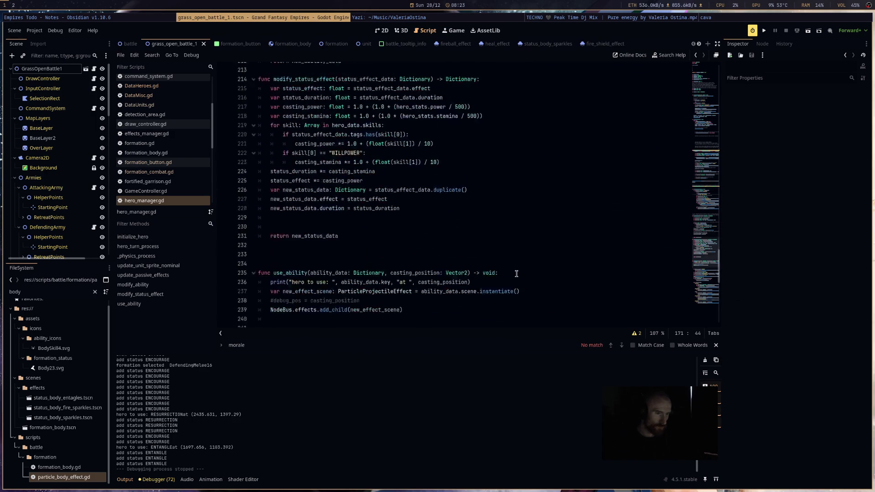
{"action": "scroll", "coordinate": [516, 276], "scroll_direction": "down", "scroll_amount": 6}
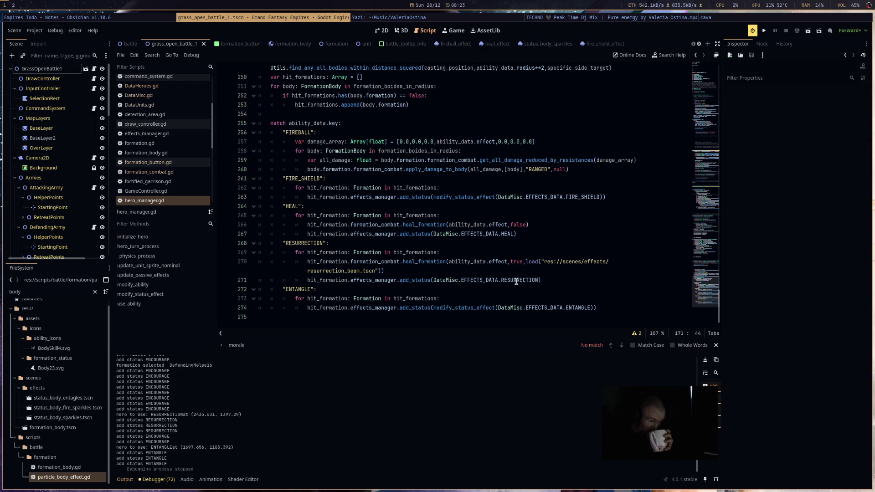
{"action": "scroll", "coordinate": [516, 281], "scroll_direction": "up", "scroll_amount": 7}
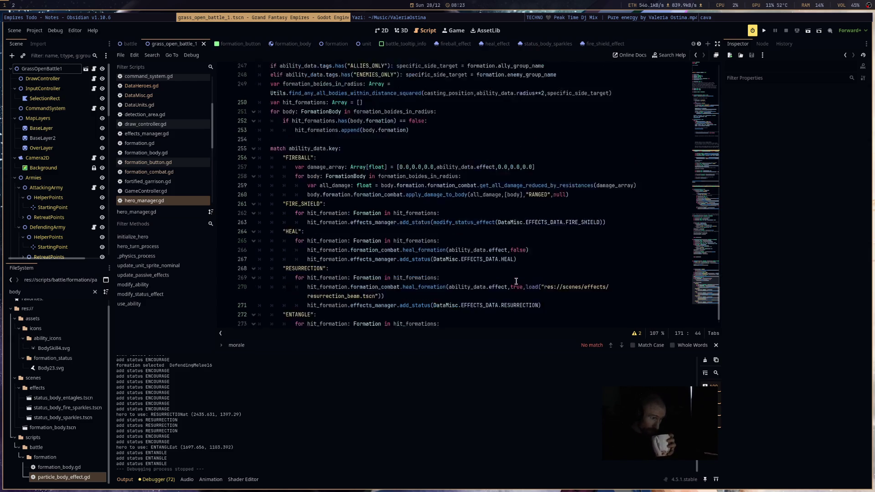
{"action": "scroll", "coordinate": [517, 281], "scroll_direction": "up", "scroll_amount": 2}
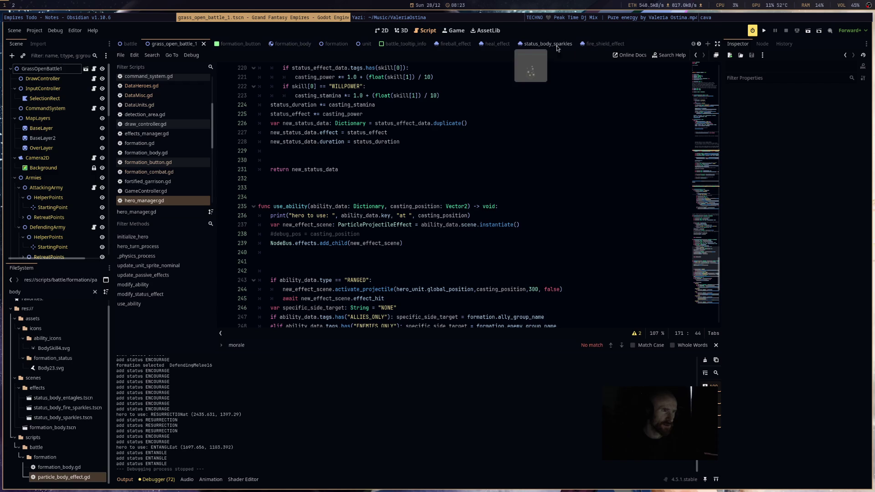
{"action": "left_click", "coordinate": [498, 45]}
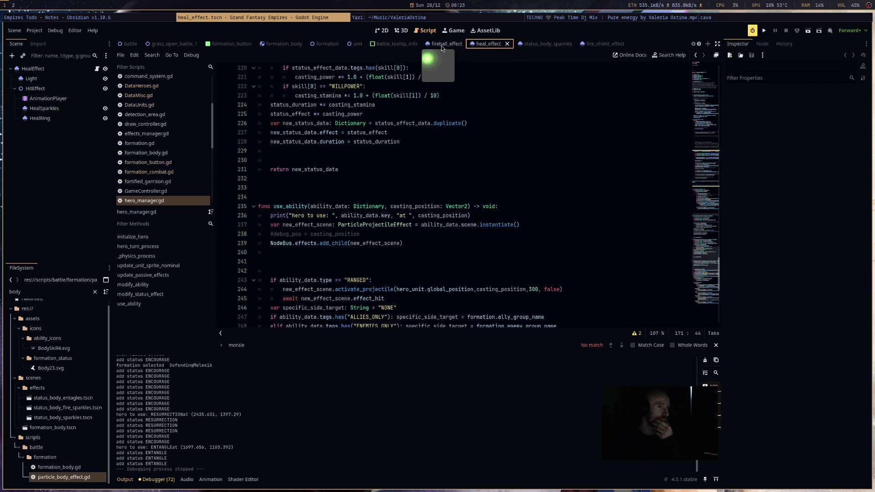
{"action": "left_click", "coordinate": [601, 46]}
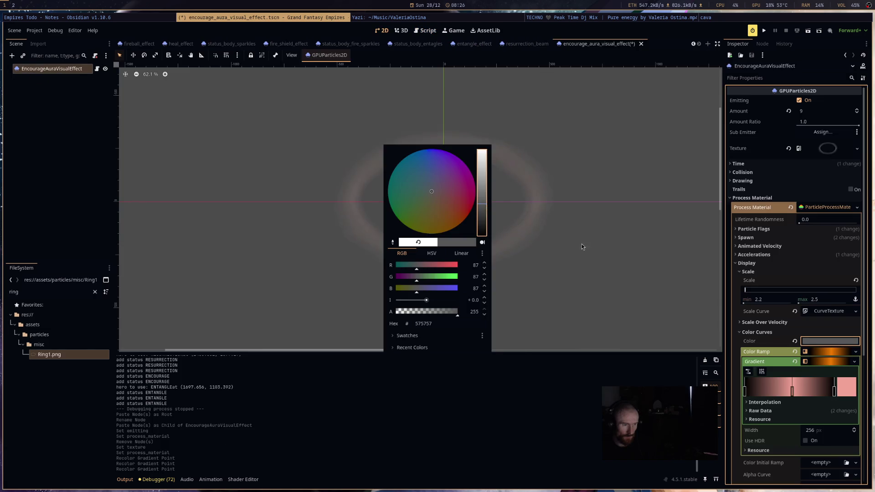
Step: Apply the chosen ring colour and drag the Scale Curve's first point down to about 0.32
{"action": "left_click", "coordinate": [527, 222]}
{"action": "scroll", "coordinate": [806, 363], "scroll_direction": "down", "scroll_amount": 5}
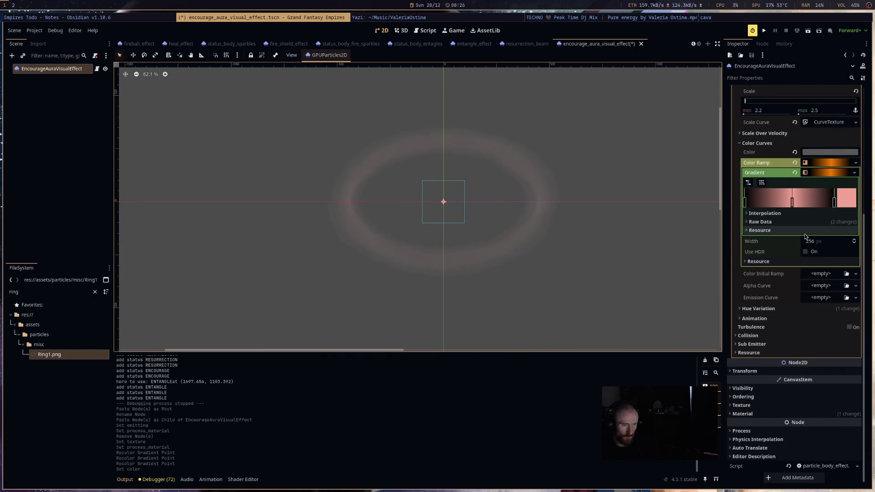
{"action": "scroll", "coordinate": [804, 220], "scroll_direction": "up", "scroll_amount": 4}
{"action": "left_click", "coordinate": [829, 222]}
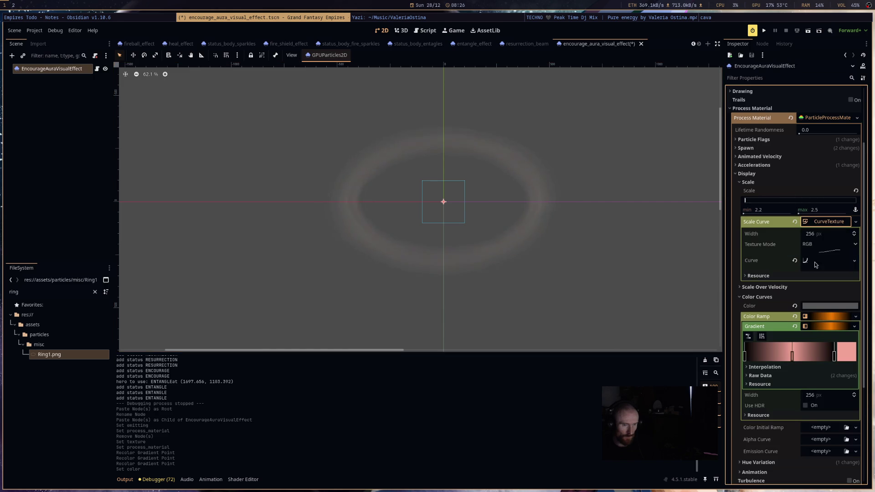
{"action": "left_click", "coordinate": [829, 244]}
{"action": "left_click", "coordinate": [827, 256]}
{"action": "left_click", "coordinate": [829, 262]}
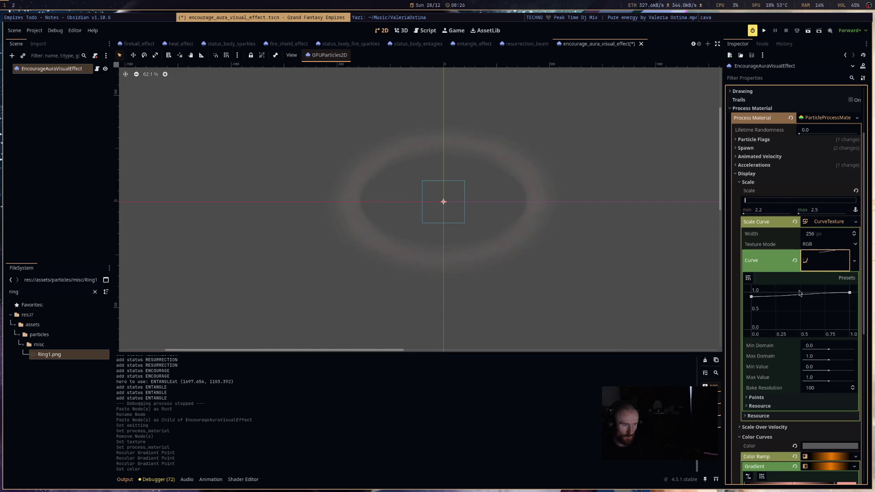
{"action": "left_click_drag", "start_coordinate": [755, 308], "coordinate": [753, 321]}
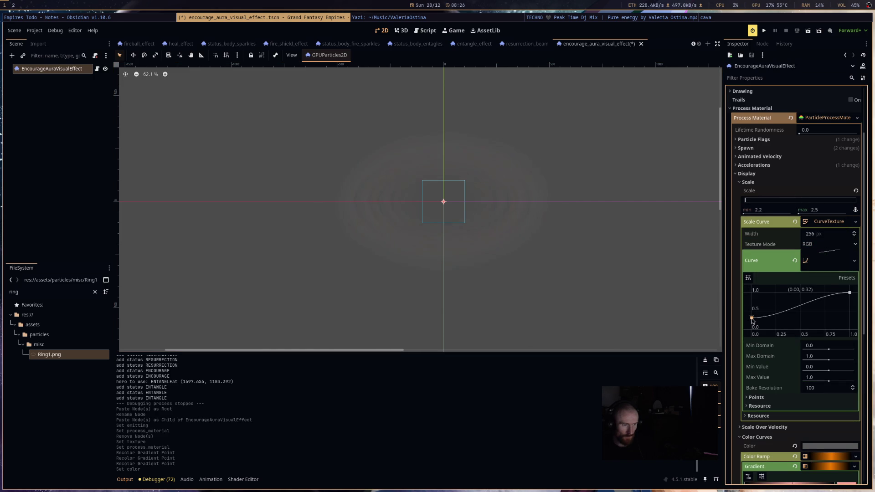
{"action": "scroll", "coordinate": [788, 205], "scroll_direction": "up", "scroll_amount": 3}
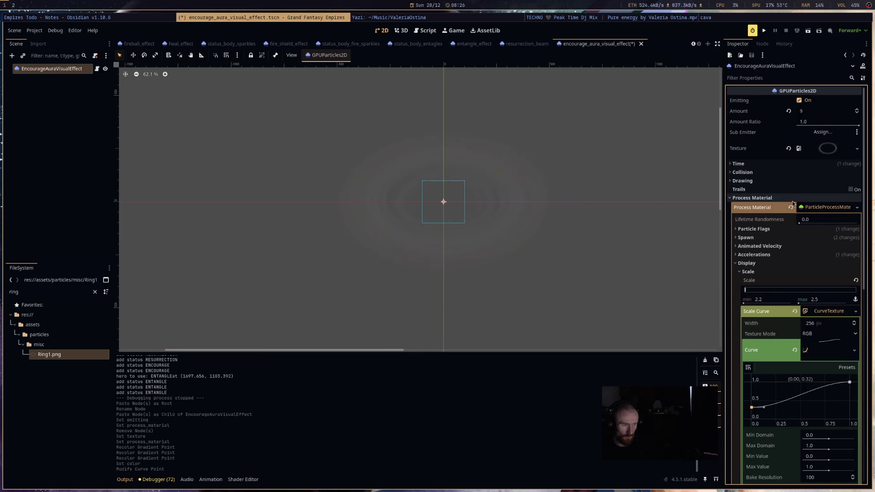
Step: Set the particle Lifetime to 8 seconds and save the aura effect scene
{"action": "left_click", "coordinate": [785, 165]}
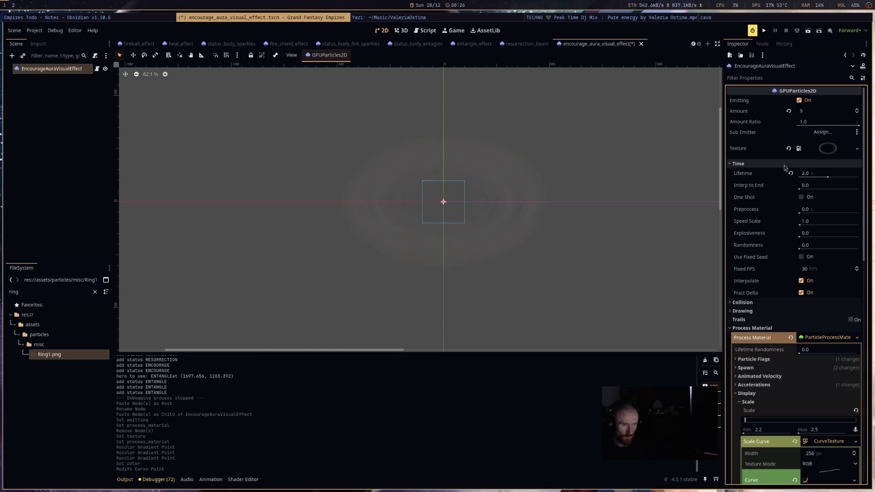
{"action": "left_click", "coordinate": [814, 173]}
{"action": "type", "text": "5"}
{"action": "key", "text": "Return"}
{"action": "left_click", "coordinate": [814, 173]}
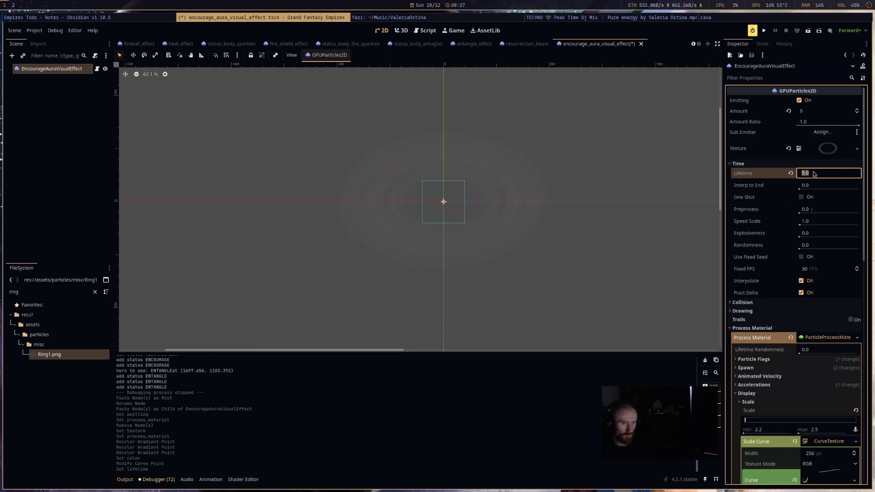
{"action": "type", "text": "8"}
{"action": "key", "text": "Return"}
{"action": "left_click", "coordinate": [683, 187]}
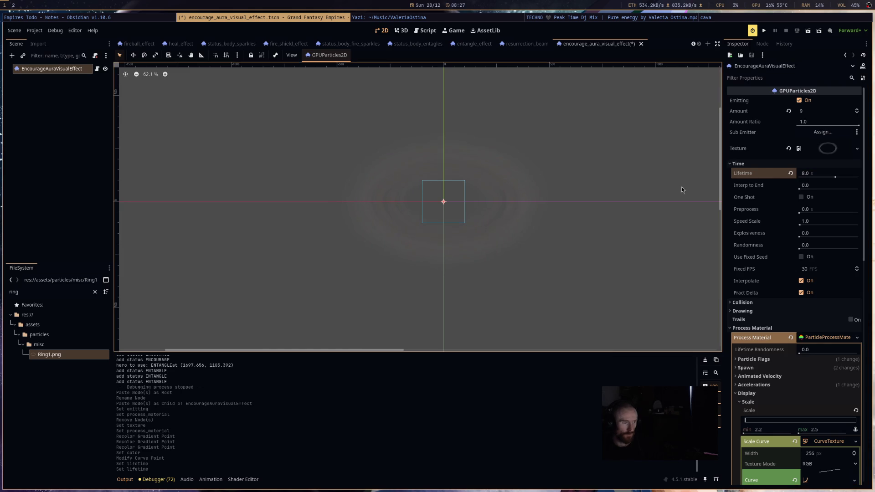
{"action": "key", "text": "ctrl+s"}
Step: Reduce the particle Amount to 3 and save the scene again
{"action": "scroll", "coordinate": [633, 261], "scroll_direction": "down", "scroll_amount": 2}
{"action": "scroll", "coordinate": [482, 186], "scroll_direction": "up", "scroll_amount": 3}
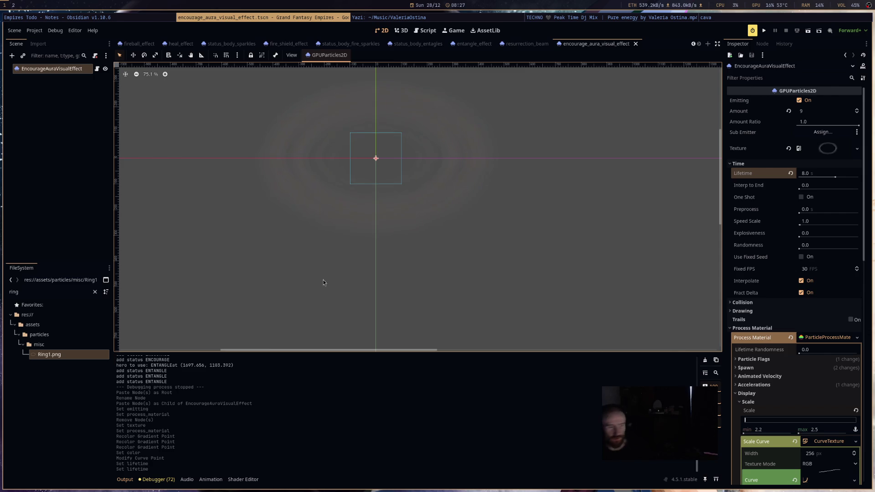
{"action": "left_click_drag", "start_coordinate": [394, 148], "coordinate": [484, 254]}
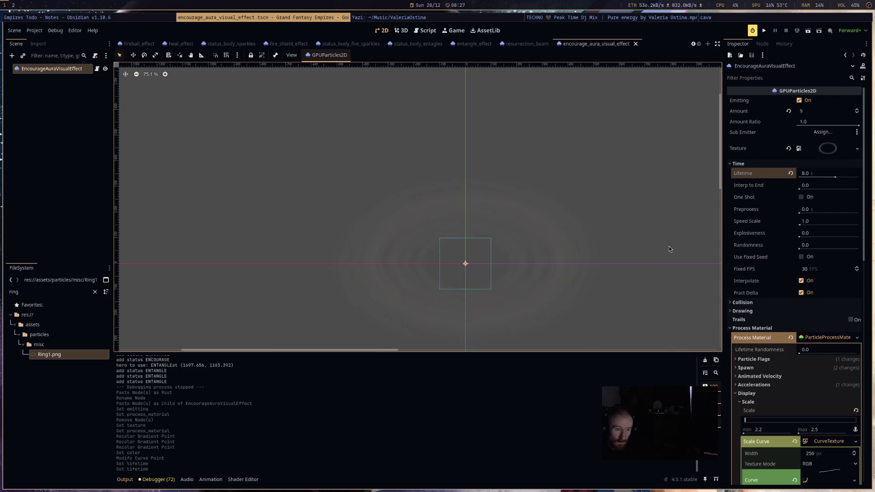
{"action": "left_click", "coordinate": [818, 112]}
{"action": "type", "text": "3"}
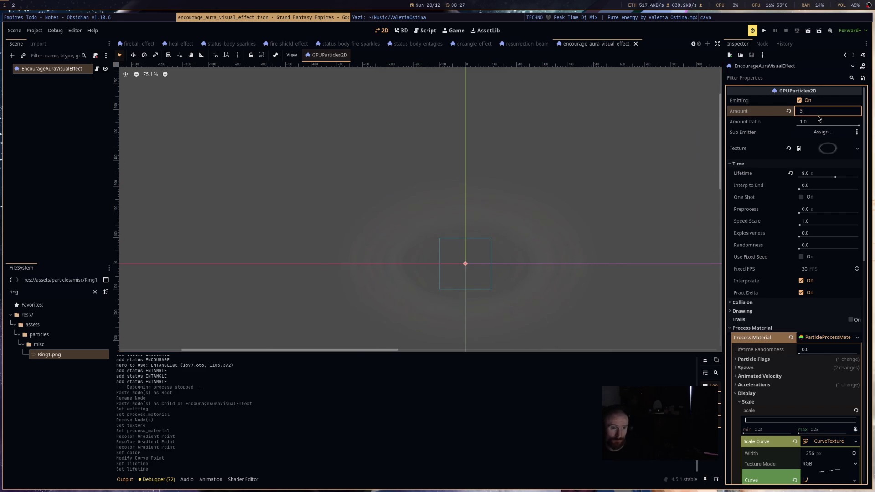
{"action": "key", "text": "Return"}
{"action": "scroll", "coordinate": [477, 303], "scroll_direction": "up", "scroll_amount": 7}
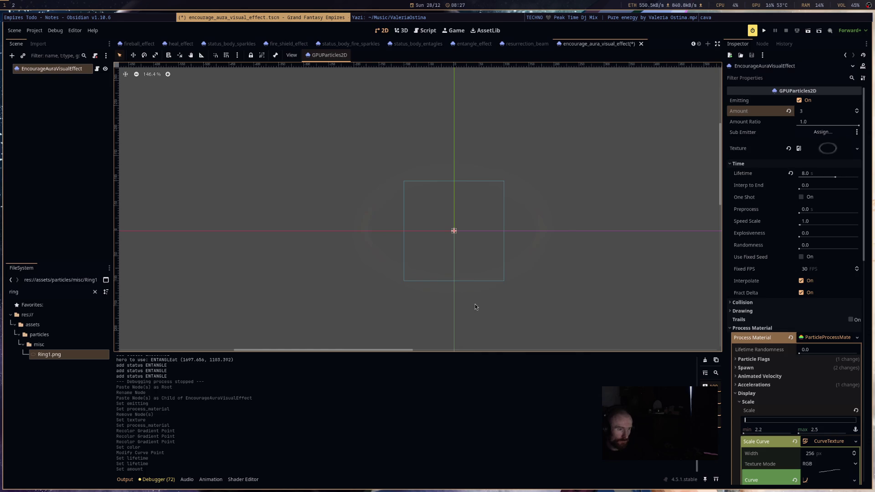
{"action": "scroll", "coordinate": [503, 278], "scroll_direction": "down", "scroll_amount": 5}
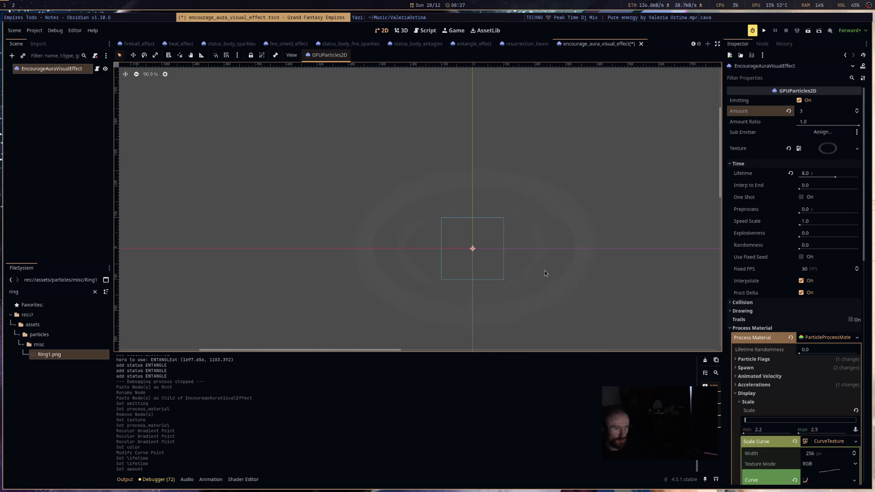
{"action": "key", "text": "ctrl+s"}
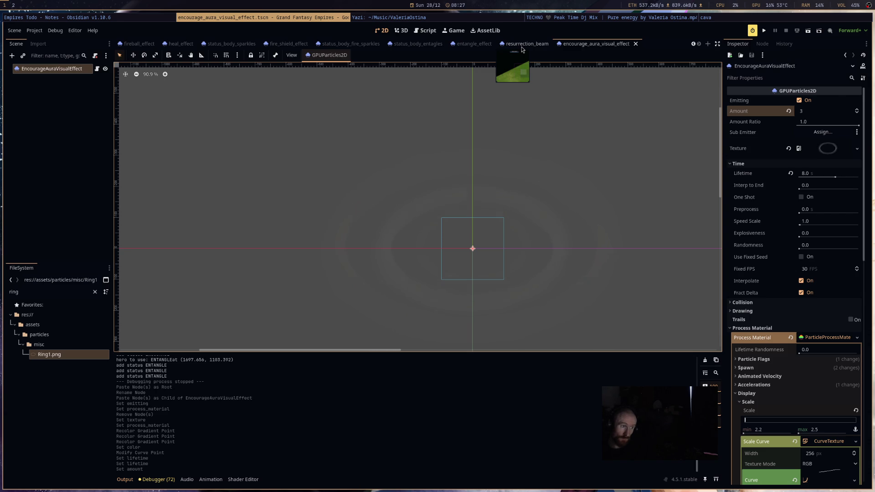
{"action": "left_click", "coordinate": [419, 35]}
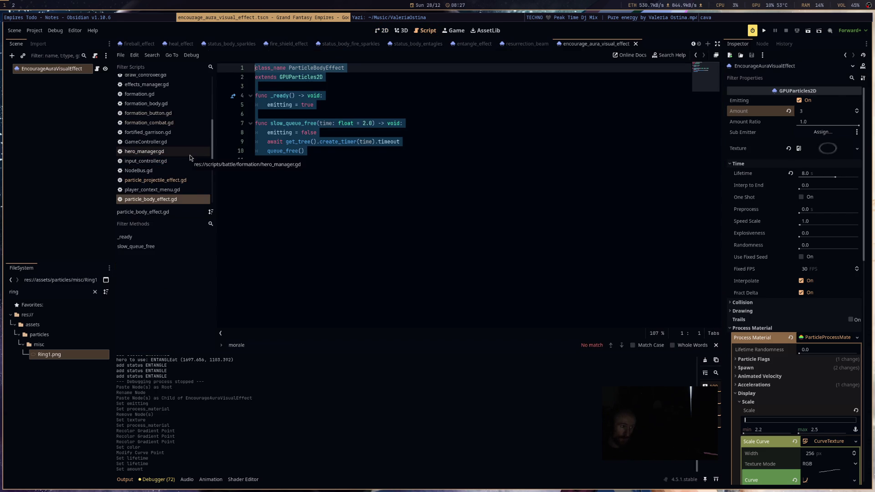
Step: Switch to hero_manager.gd and place the cursor on the blank line 31 below debug_pos
{"action": "left_click", "coordinate": [191, 155]}
{"action": "scroll", "coordinate": [434, 207], "scroll_direction": "down", "scroll_amount": 5}
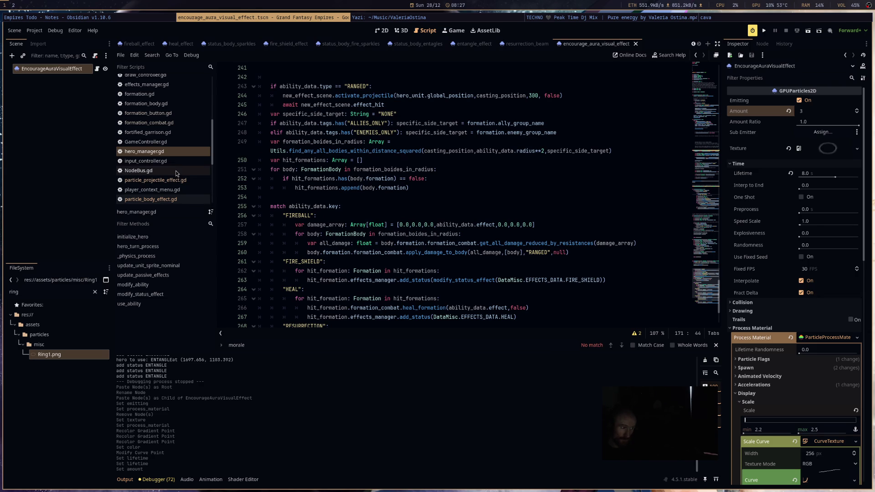
{"action": "scroll", "coordinate": [374, 201], "scroll_direction": "down", "scroll_amount": 3}
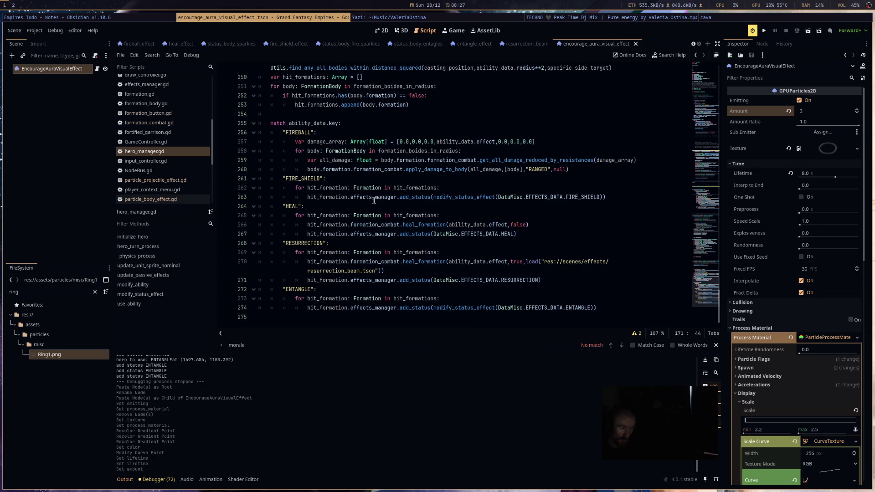
{"action": "scroll", "coordinate": [374, 201], "scroll_direction": "up", "scroll_amount": 11}
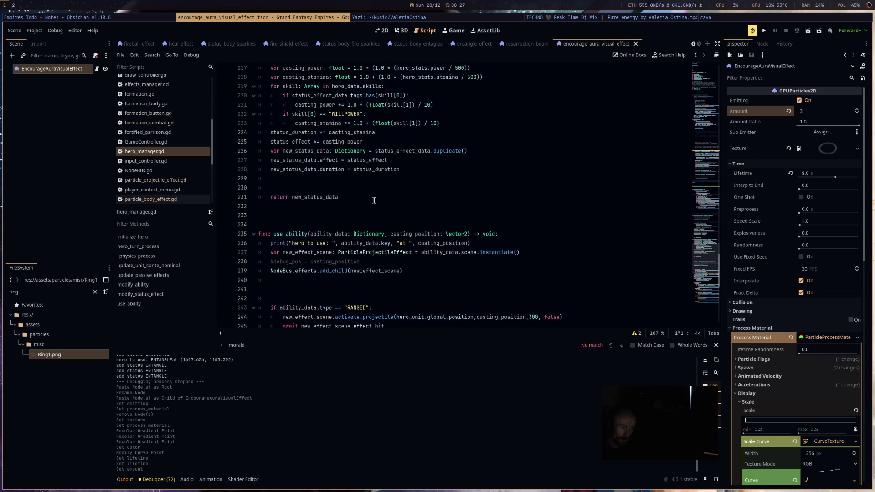
{"action": "scroll", "coordinate": [373, 200], "scroll_direction": "up", "scroll_amount": 4}
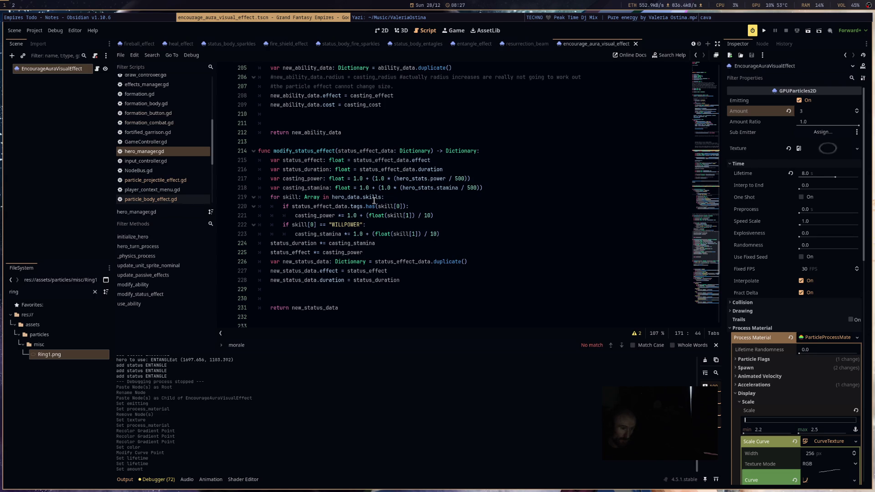
{"action": "scroll", "coordinate": [374, 201], "scroll_direction": "up", "scroll_amount": 15}
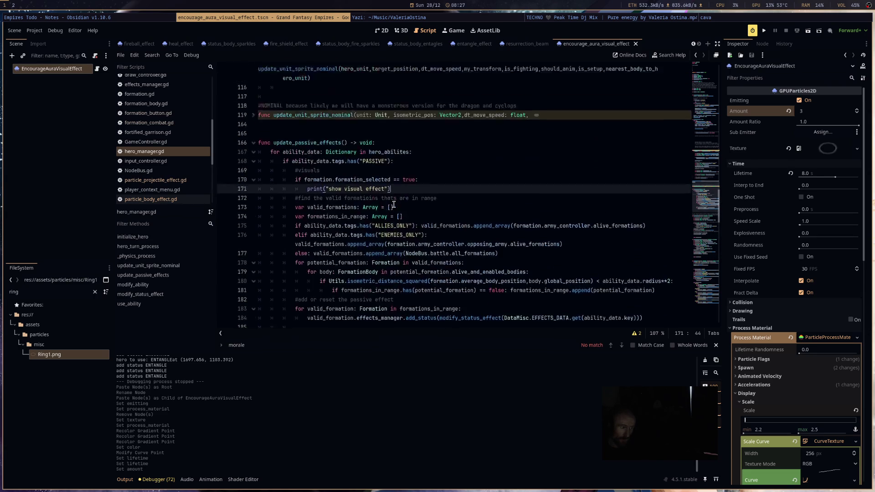
{"action": "scroll", "coordinate": [394, 204], "scroll_direction": "up", "scroll_amount": 14}
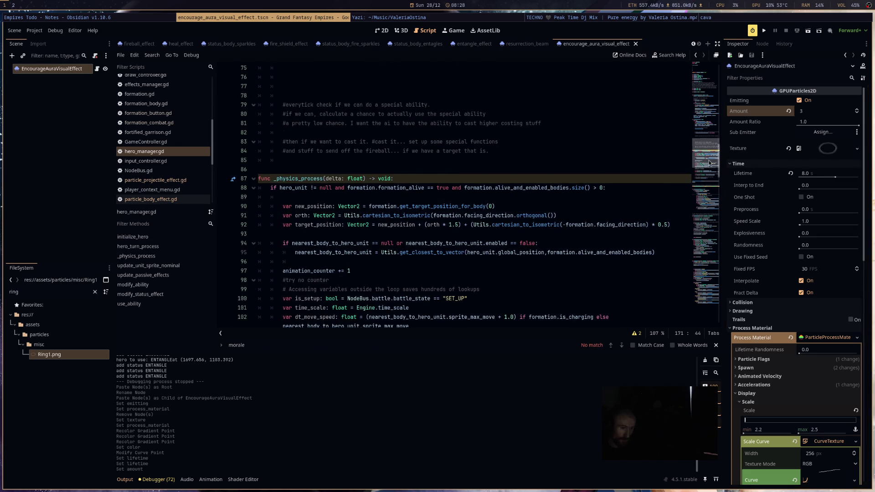
{"action": "scroll", "coordinate": [711, 163], "scroll_direction": "up", "scroll_amount": 10}
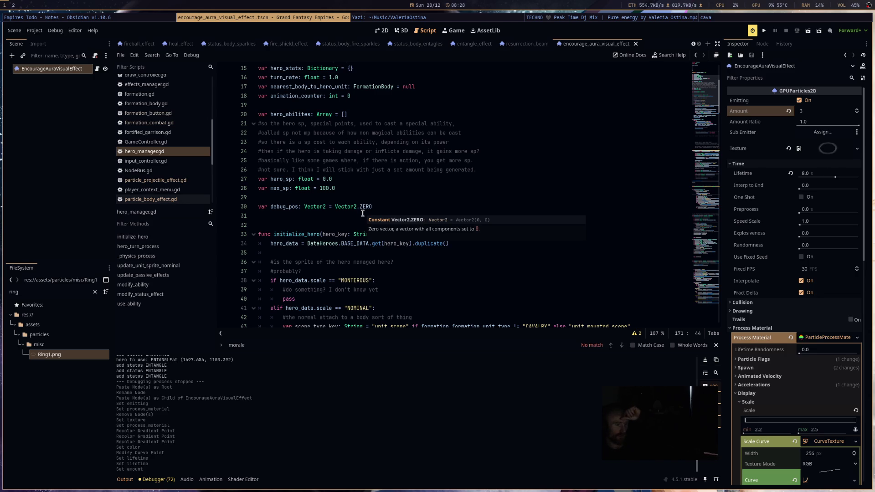
{"action": "left_click", "coordinate": [363, 214]}
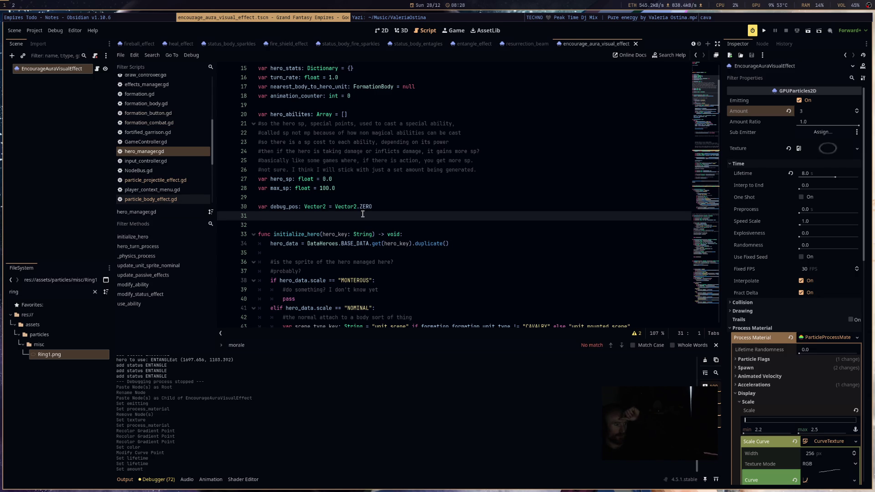
Step: On a new line below debug_pos, declare 'var visual_effects: Array = []'
{"action": "key", "text": "Return"}
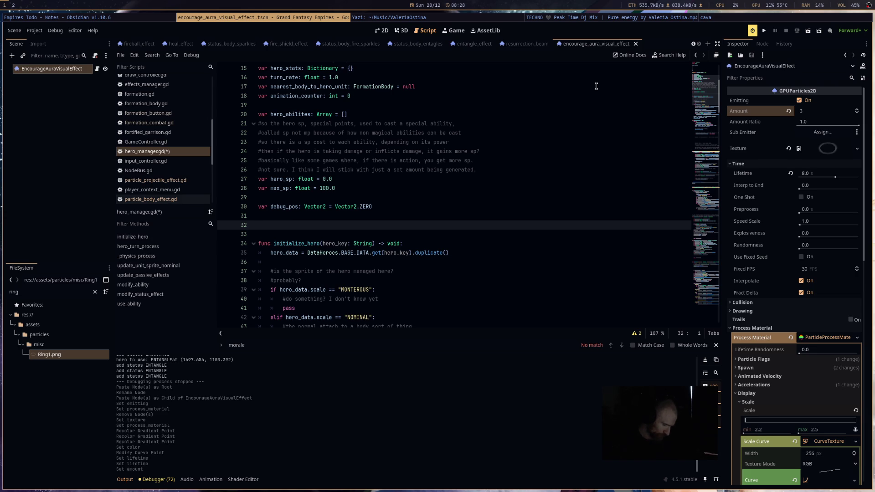
{"action": "type", "text": "visual"}
{"action": "key", "text": "BackSpace"}
{"action": "key", "text": "BackSpace"}
{"action": "key", "text": "BackSpace"}
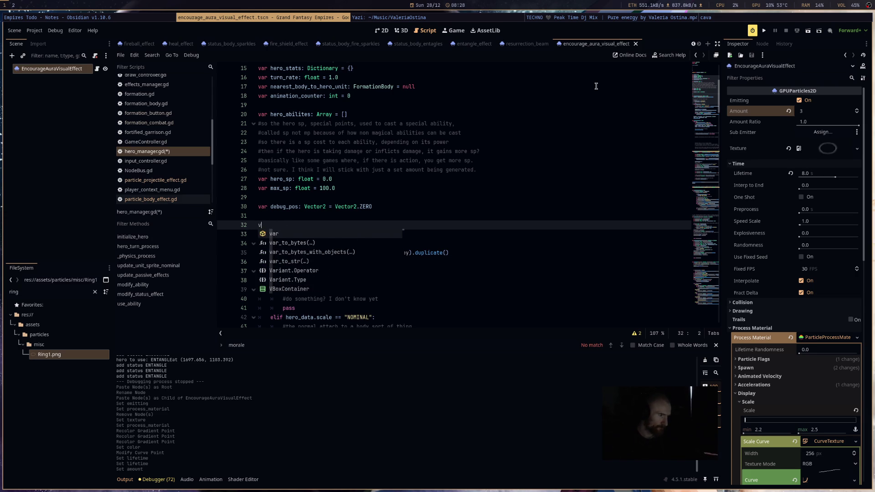
{"action": "type", "text": "var visual_e"}
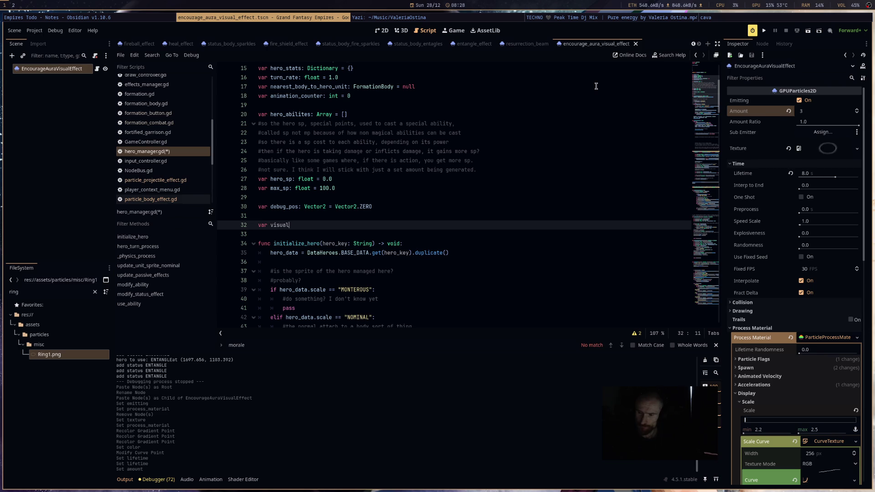
{"action": "type", "text": "ffects"}
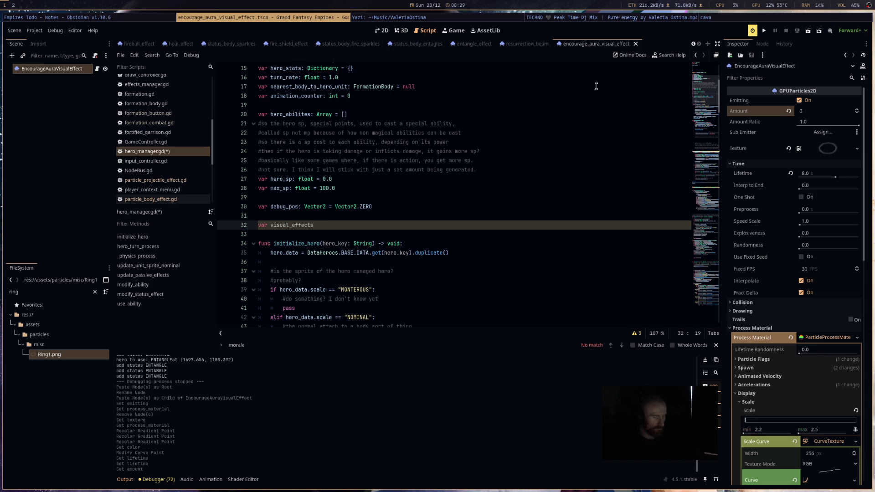
{"action": "type", "text": ": Array = ["}
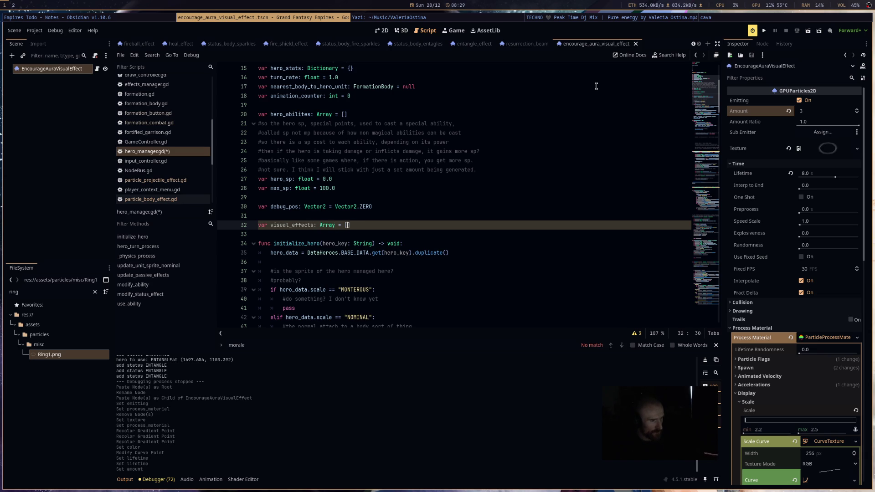
{"action": "double_click", "coordinate": [305, 225]}
{"action": "scroll", "coordinate": [468, 247], "scroll_direction": "down", "scroll_amount": 20}
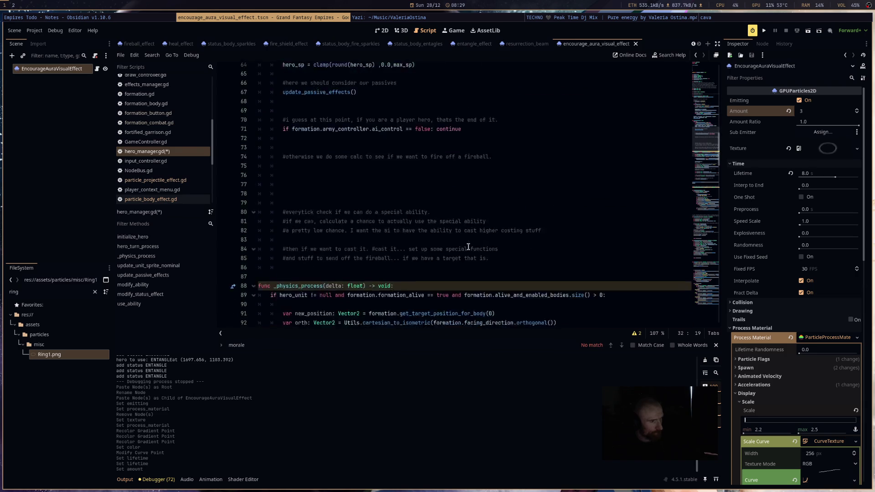
{"action": "scroll", "coordinate": [468, 246], "scroll_direction": "down", "scroll_amount": 20}
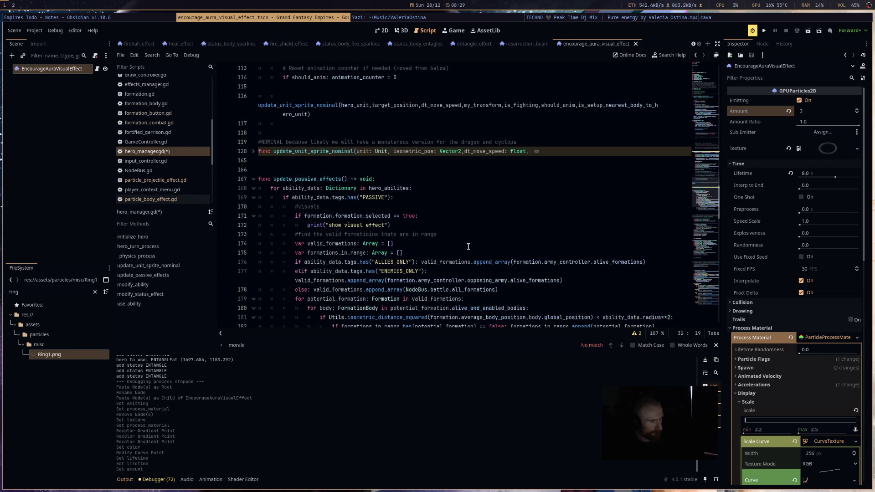
{"action": "scroll", "coordinate": [468, 247], "scroll_direction": "down", "scroll_amount": 10}
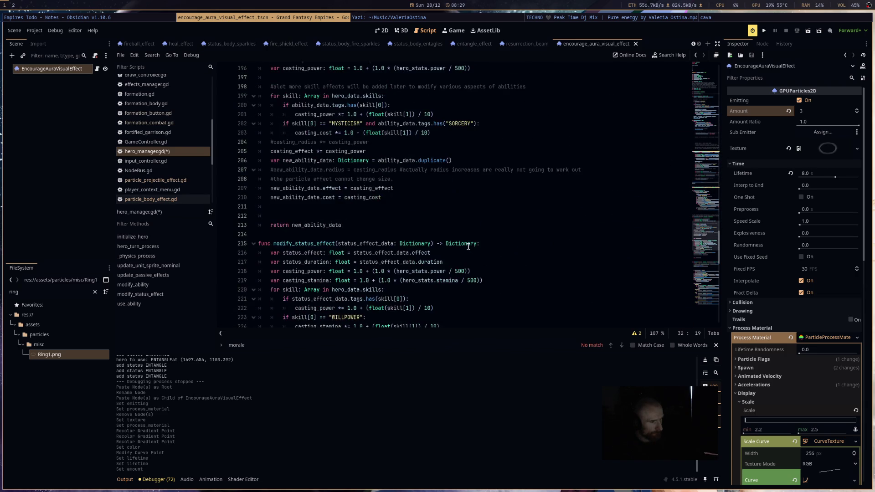
{"action": "scroll", "coordinate": [468, 247], "scroll_direction": "up", "scroll_amount": 20}
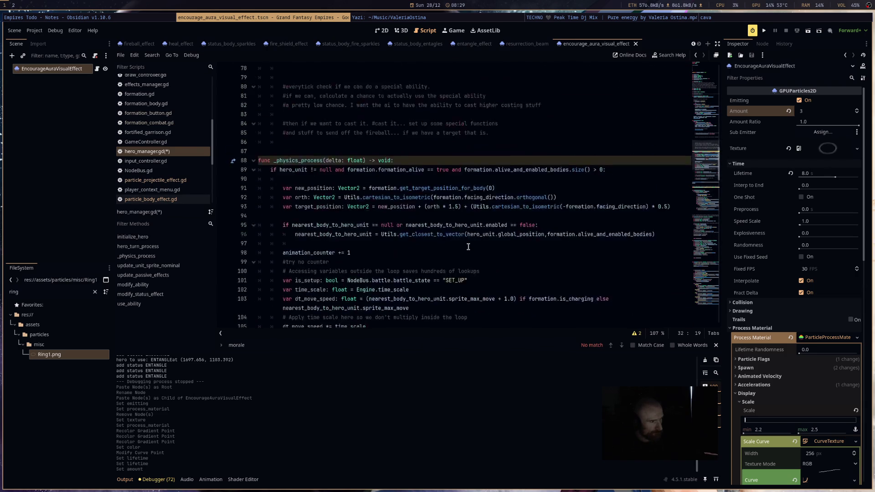
{"action": "scroll", "coordinate": [468, 246], "scroll_direction": "up", "scroll_amount": 12}
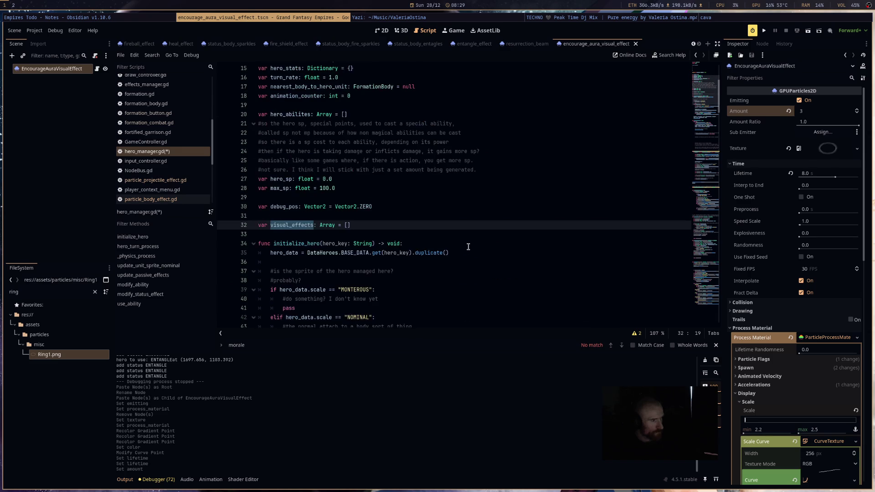
{"action": "scroll", "coordinate": [468, 247], "scroll_direction": "down", "scroll_amount": 20}
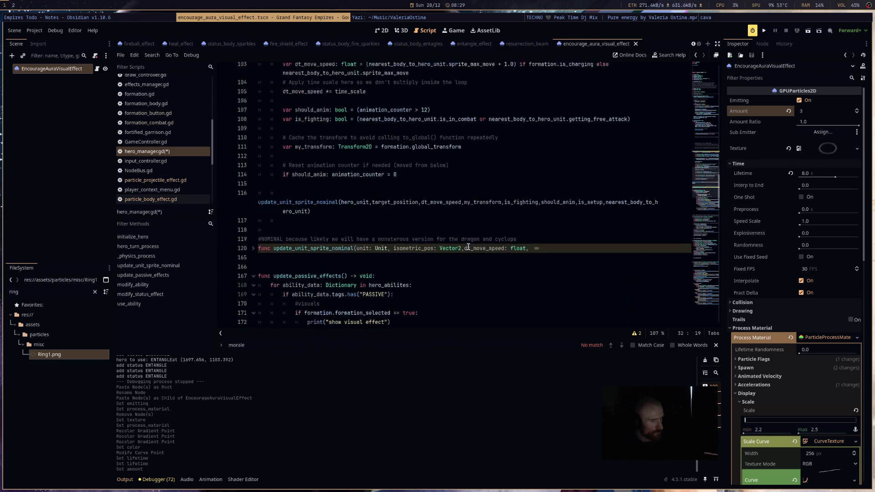
{"action": "scroll", "coordinate": [468, 246], "scroll_direction": "down", "scroll_amount": 10}
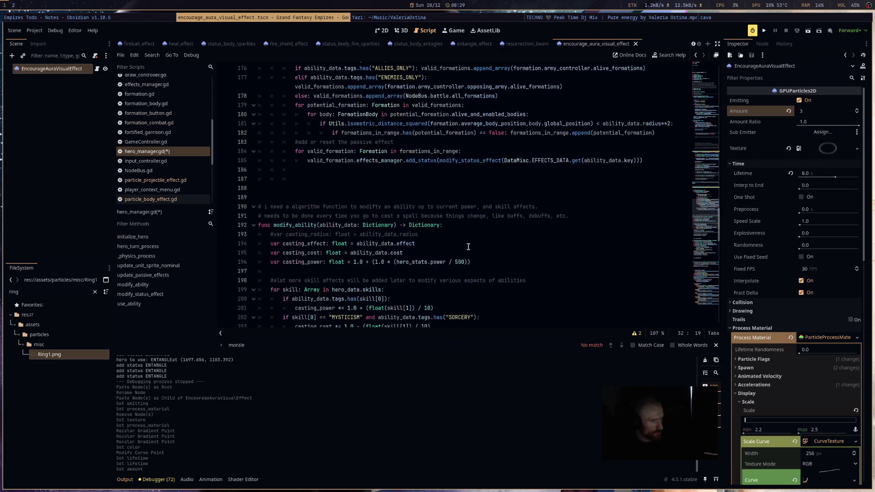
{"action": "scroll", "coordinate": [468, 246], "scroll_direction": "up", "scroll_amount": 10}
{"action": "scroll", "coordinate": [317, 237], "scroll_direction": "down", "scroll_amount": 5}
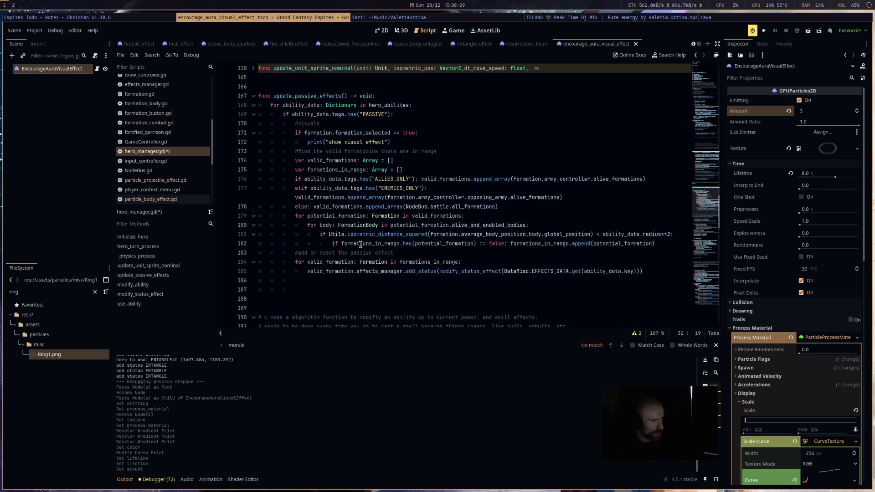
{"action": "left_click_drag", "start_coordinate": [391, 142], "coordinate": [306, 143]}
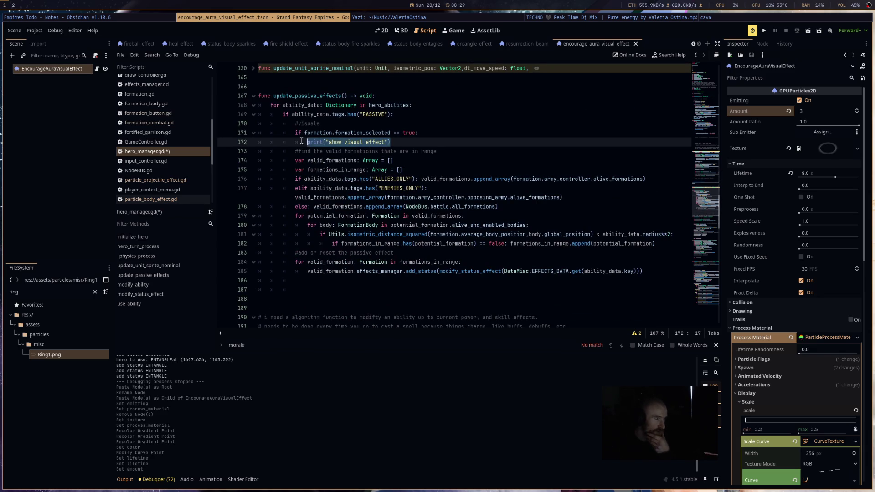